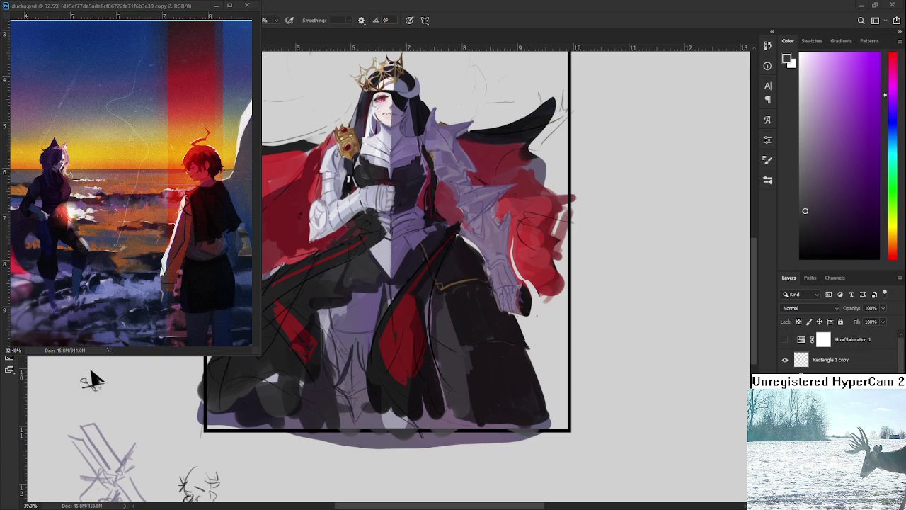
Step: Sample dark skirt tones and paint dark strokes along the right skirt fold
alt+click(451, 328)
drag(449, 303, 468, 336)
alt+click(467, 304)
alt+click(467, 349)
alt+click(458, 361)
alt+click(459, 364)
alt+click(472, 371)
alt+click(461, 358)
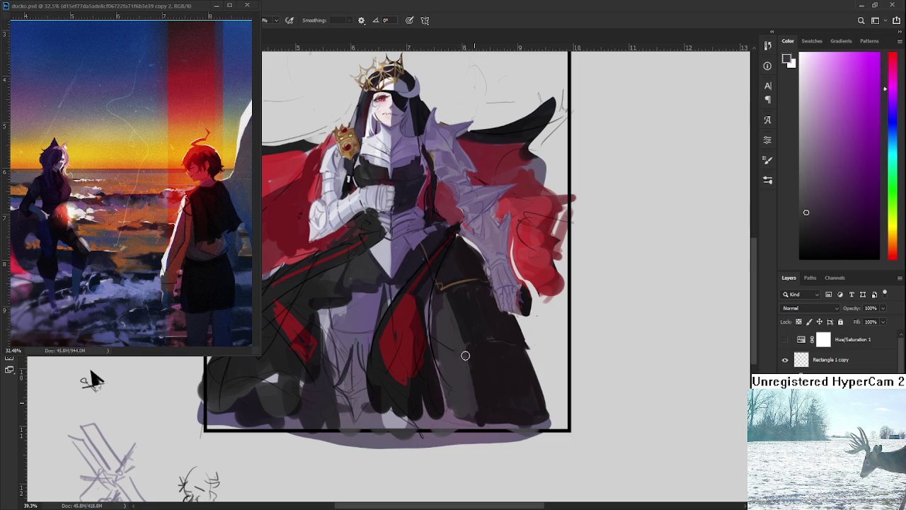
alt+click(477, 359)
alt+click(475, 338)
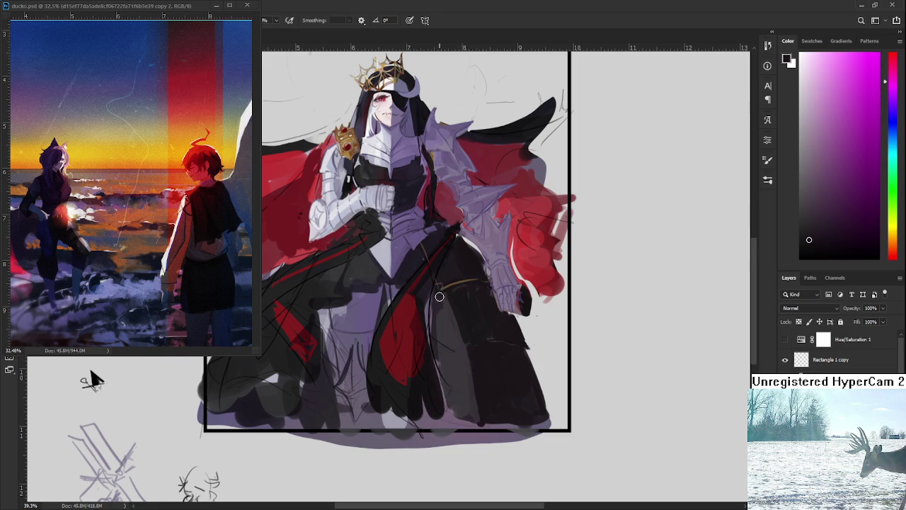
mouse_move(440, 320)
mouse_down()
mouse_move(443, 365)
mouse_move(441, 324)
mouse_move(446, 358)
mouse_up()
drag(444, 301, 465, 352)
Step: Sample a lighter skirt tone and paint a lighter grey fold on the right skirt
alt+click(460, 267)
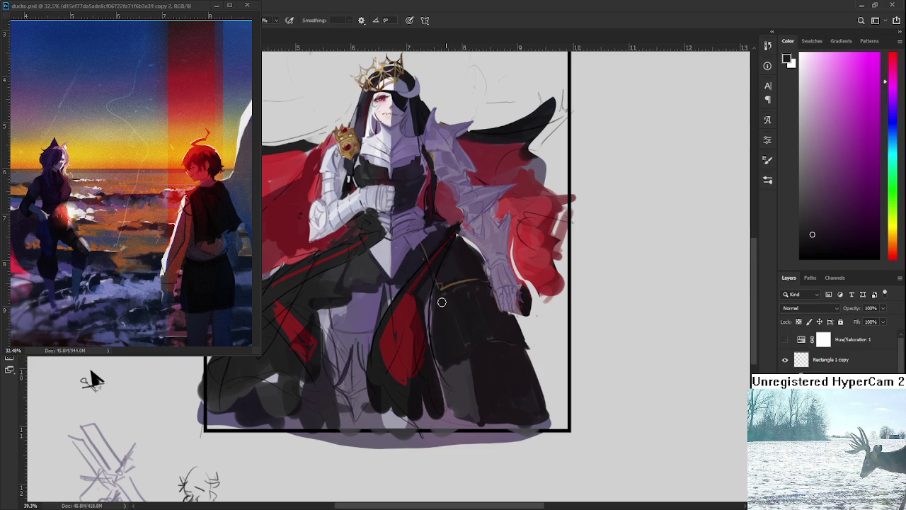
alt+click(455, 357)
drag(444, 293, 463, 345)
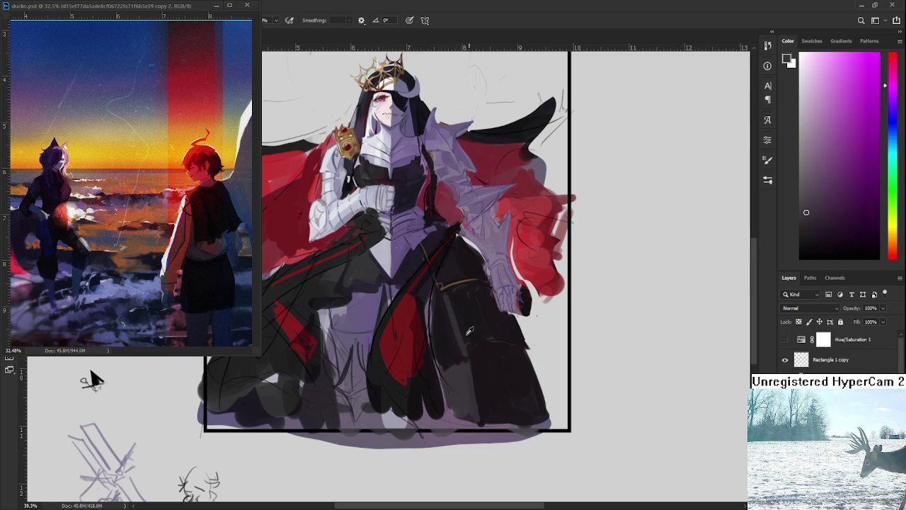
drag(447, 297, 458, 332)
Step: Cover the lighter fold with darker strokes down the skirt, then sample the belt's gold-brown
alt+click(455, 354)
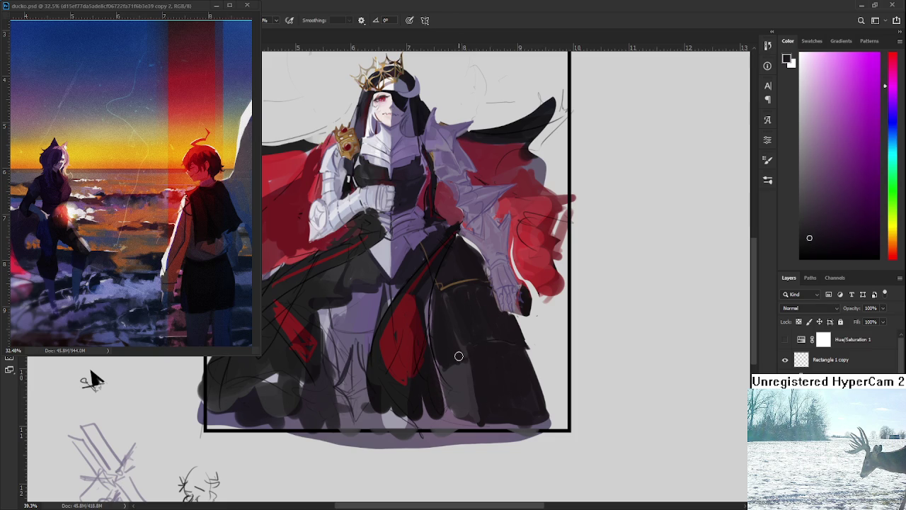
alt+click(446, 348)
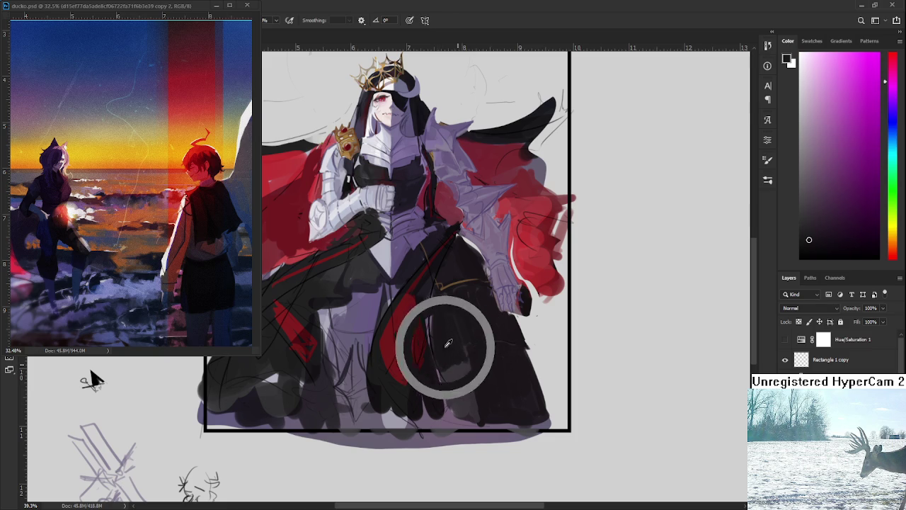
drag(450, 367, 462, 419)
drag(463, 382, 473, 425)
drag(460, 363, 477, 424)
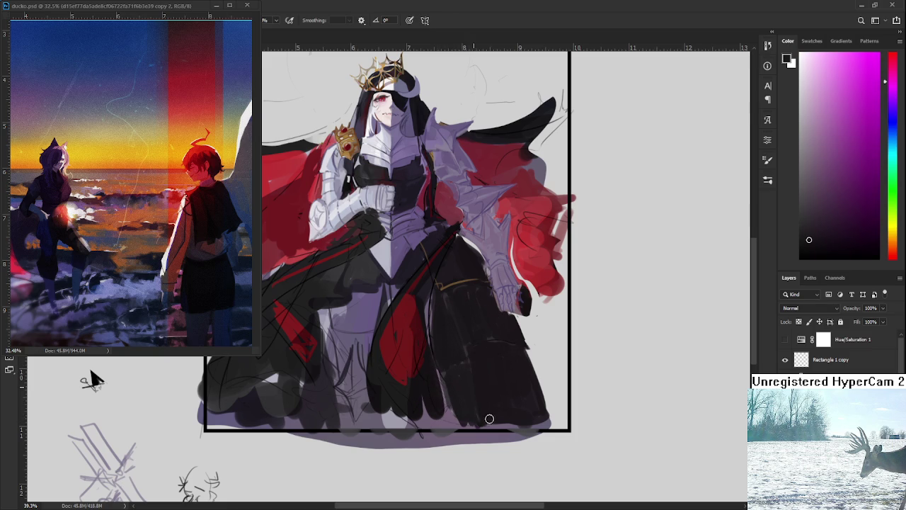
alt+click(468, 278)
alt+click(457, 290)
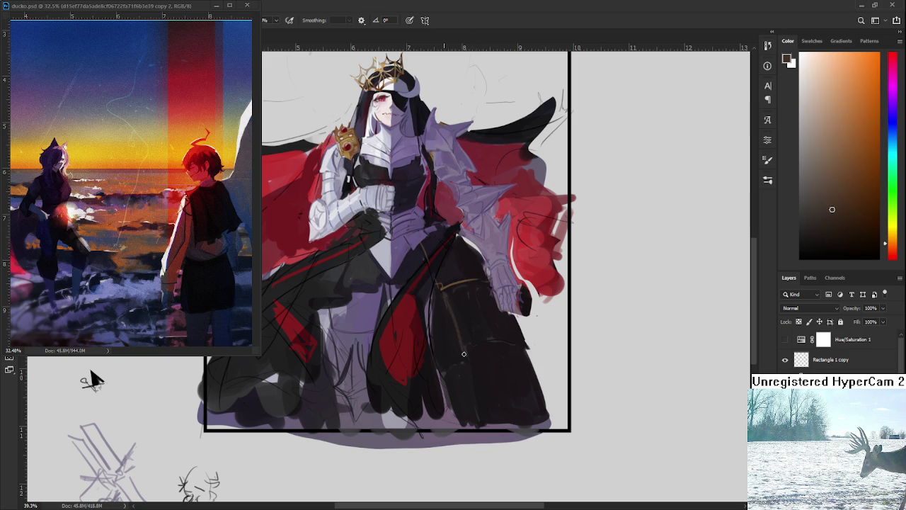
Step: Sample a light tan from the chest and brush trim lines down and across the skirt
alt+click(455, 282)
alt+click(432, 150)
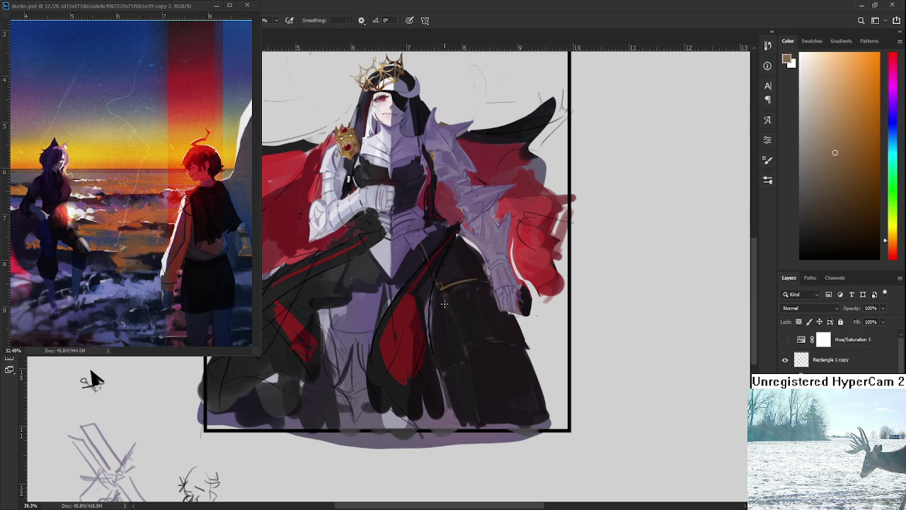
drag(442, 297, 463, 357)
drag(475, 334, 466, 318)
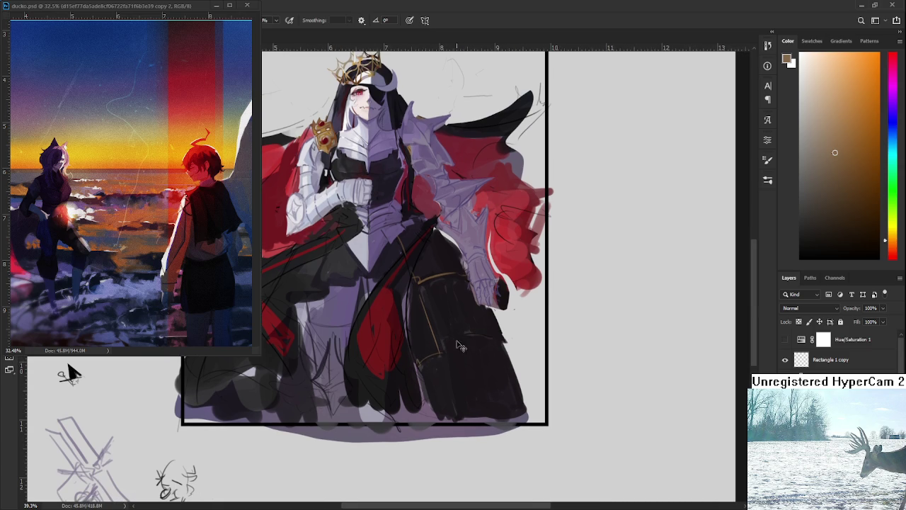
mouse_move(440, 352)
mouse_down()
mouse_move(501, 338)
mouse_move(469, 334)
mouse_up()
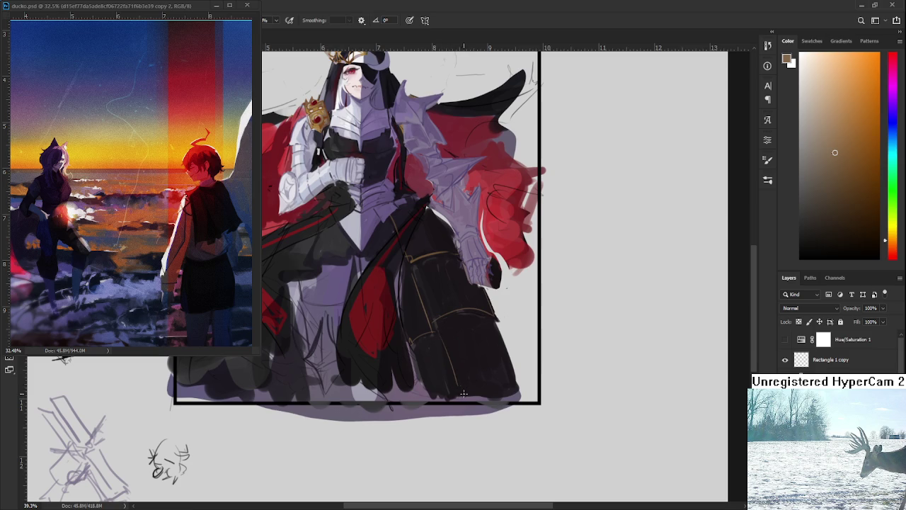
Step: Add tan trim along the bottom hem and down the skirt, then sample a near-black purple
drag(461, 394, 518, 389)
scroll(495, 342, up, 1)
drag(423, 363, 425, 400)
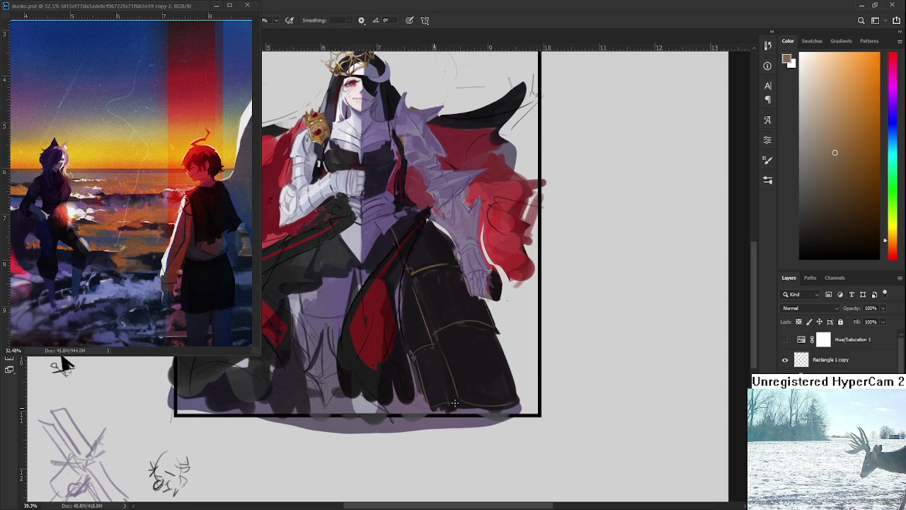
drag(475, 369, 515, 379)
scroll(445, 322, up, 1)
scroll(446, 322, down, 2)
scroll(445, 321, up, 1)
scroll(447, 358, down, 1)
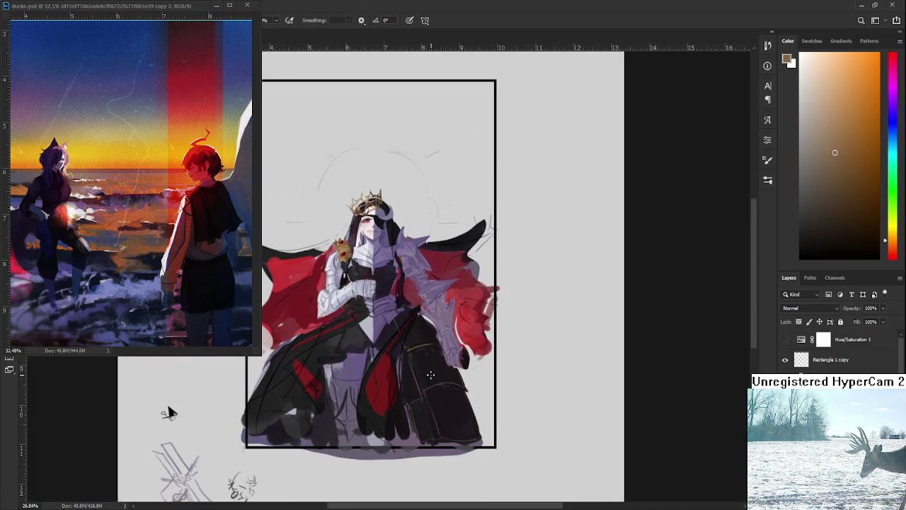
scroll(448, 358, down, 1)
scroll(309, 368, up, 1)
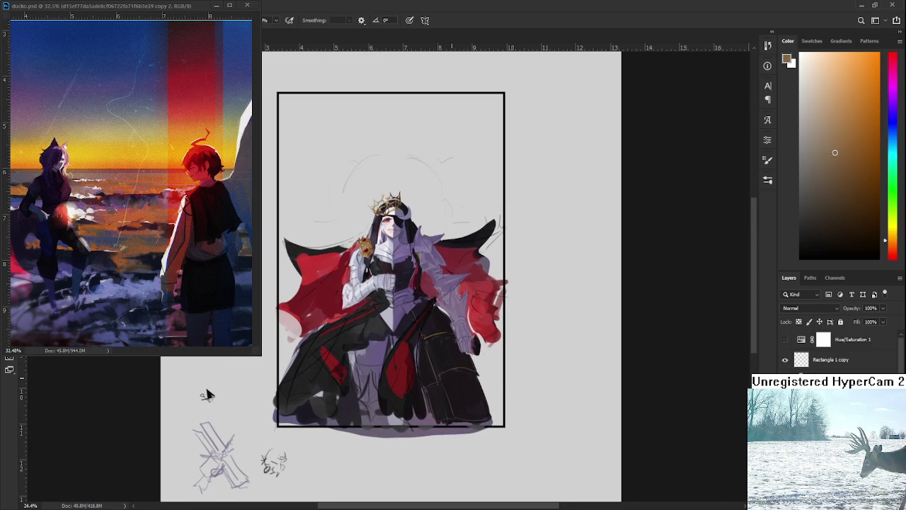
scroll(453, 374, up, 1)
scroll(453, 375, down, 1)
scroll(453, 375, up, 1)
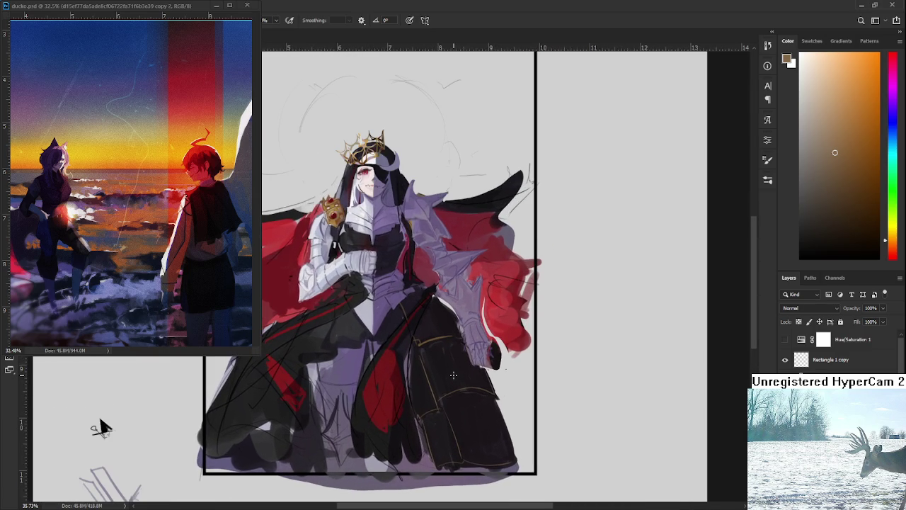
alt+click(442, 318)
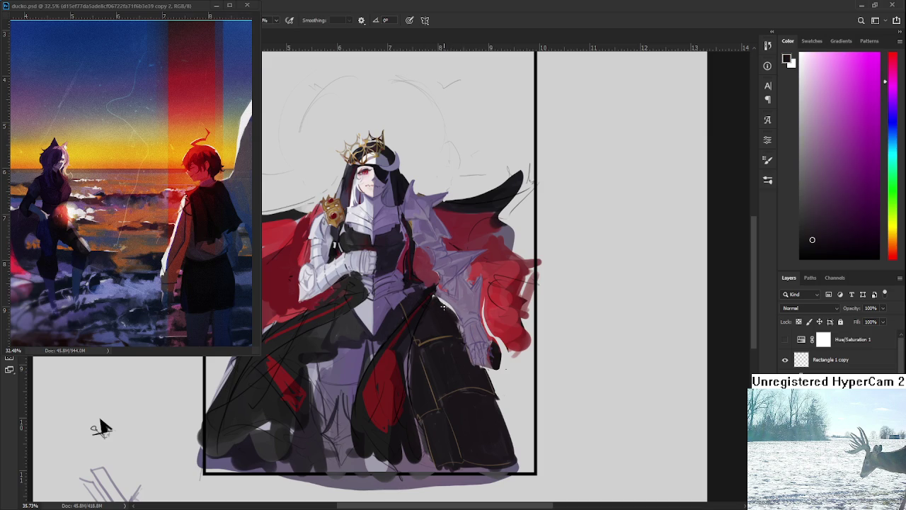
Step: Sample dark tones and paint the boot, extending its lower edge down and right
alt+click(459, 319)
alt+click(463, 377)
mouse_move(507, 398)
mouse_down()
mouse_move(487, 386)
mouse_move(510, 394)
mouse_up()
alt+click(491, 413)
alt+click(493, 390)
drag(498, 390, 530, 457)
mouse_move(513, 420)
mouse_down()
mouse_move(528, 459)
mouse_move(518, 429)
mouse_move(522, 449)
mouse_up()
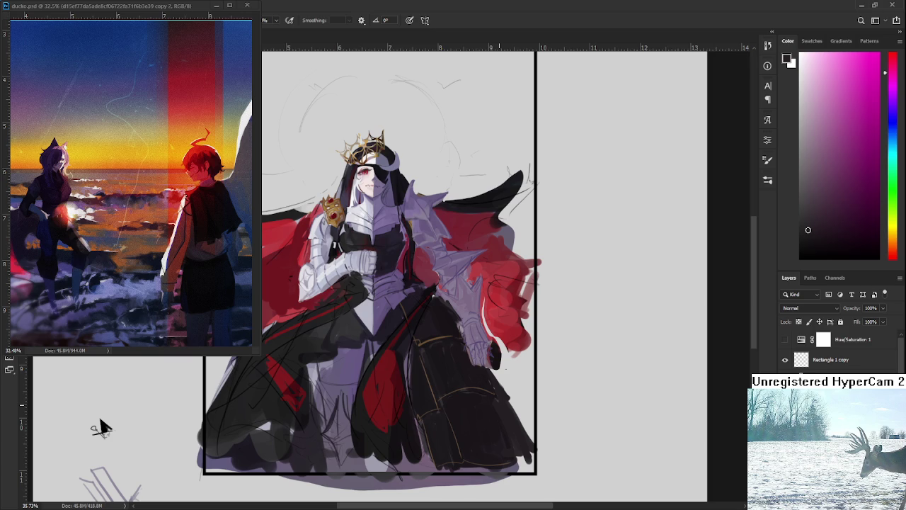
Step: Paint over the grey-gold skirt patch and add dark purple fold strokes on the skirt
alt+click(413, 364)
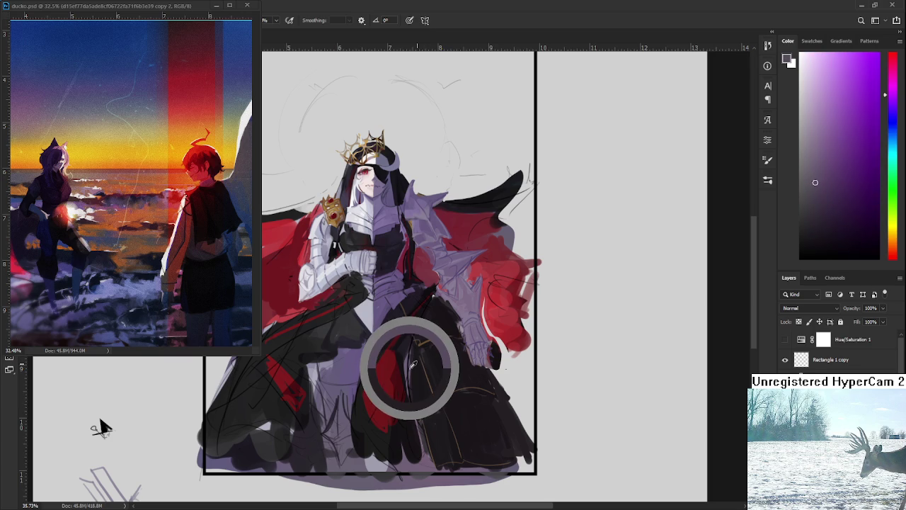
alt+click(425, 436)
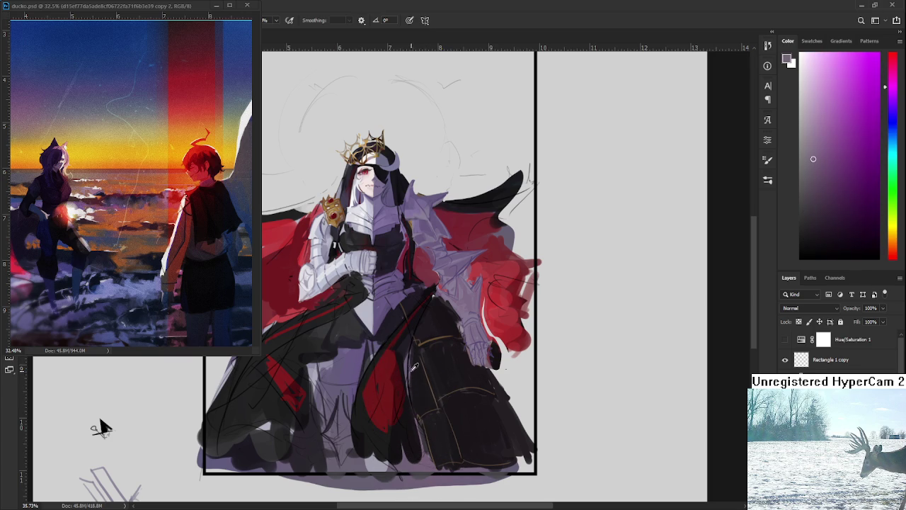
alt+click(310, 432)
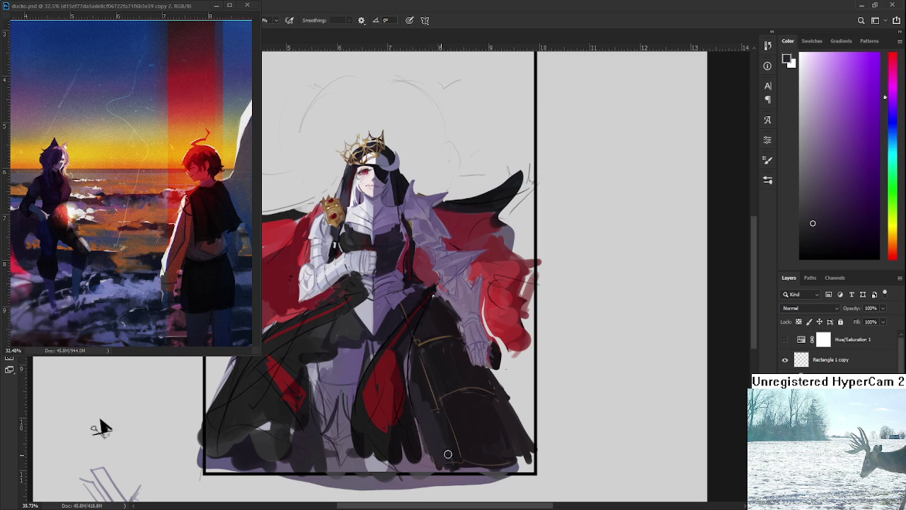
drag(419, 380, 440, 459)
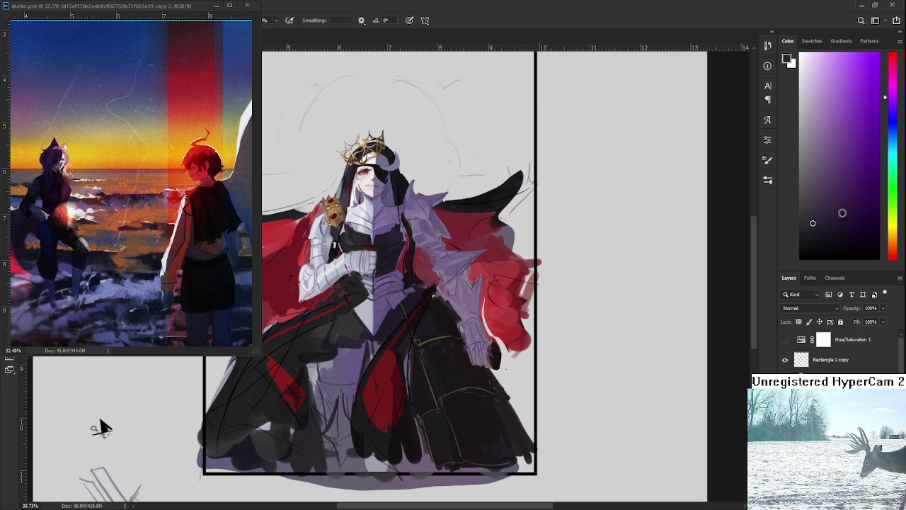
drag(410, 377, 438, 420)
mouse_move(441, 424)
mouse_down()
mouse_move(417, 359)
mouse_move(412, 373)
mouse_move(425, 383)
mouse_up()
Step: Zoom around the skirt and sample a light lavender from the armour
scroll(538, 283, down, 3)
scroll(446, 330, up, 2)
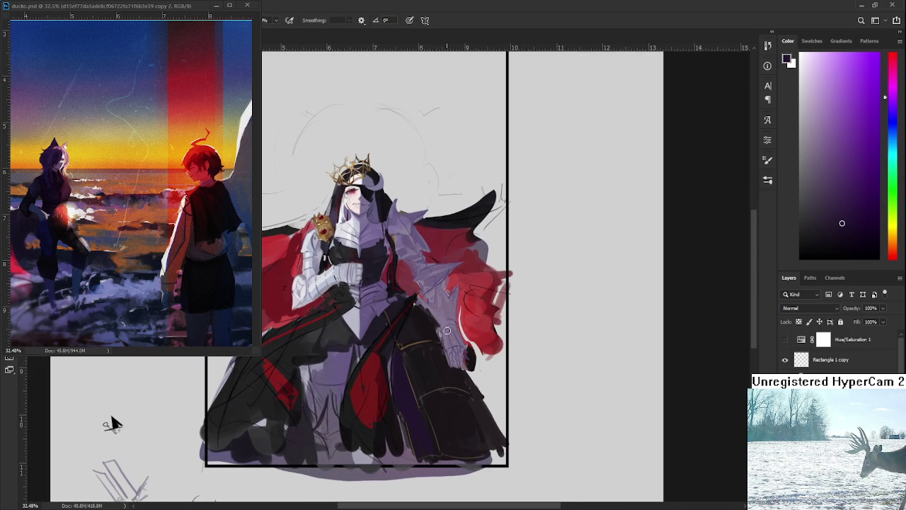
scroll(446, 329, down, 1)
scroll(445, 331, up, 2)
scroll(443, 330, up, 1)
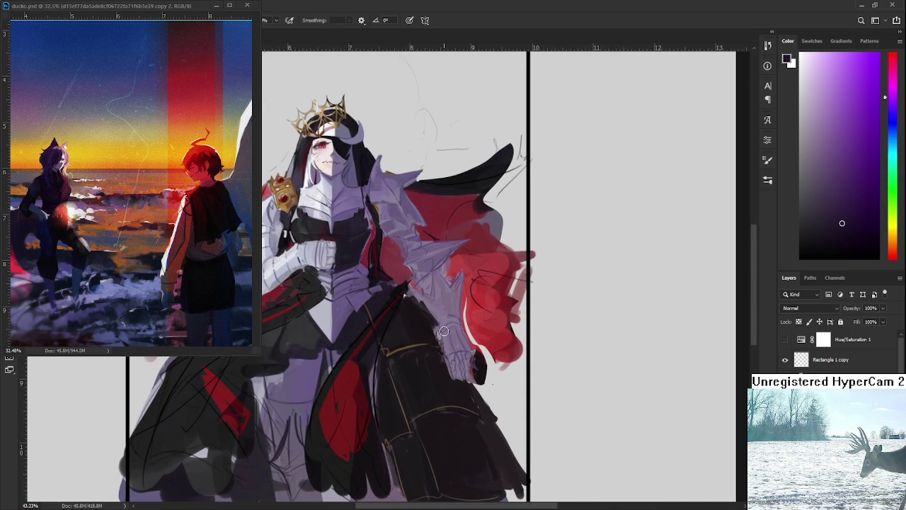
drag(444, 331, 475, 313)
alt+click(324, 380)
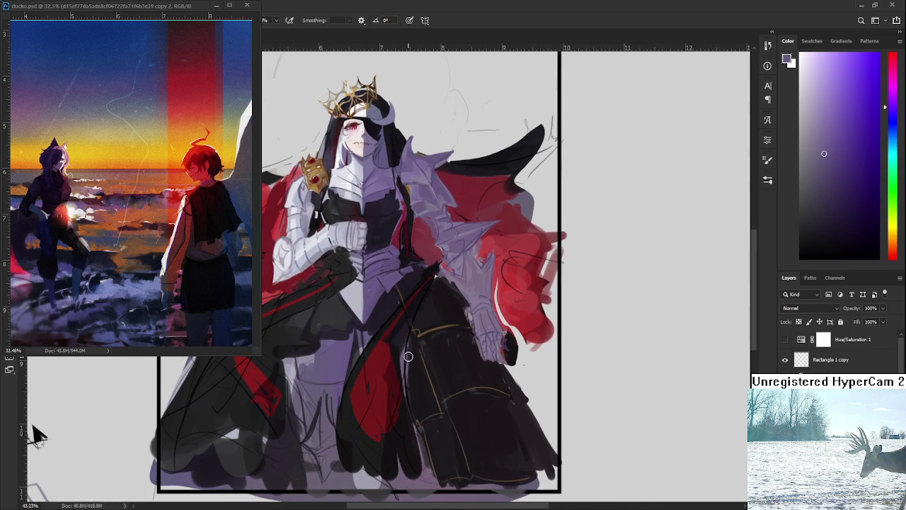
Step: Sample near-black and violet-grey robe tones and paint grey strokes over the lower-right skirt
alt+click(415, 398)
alt+click(413, 386)
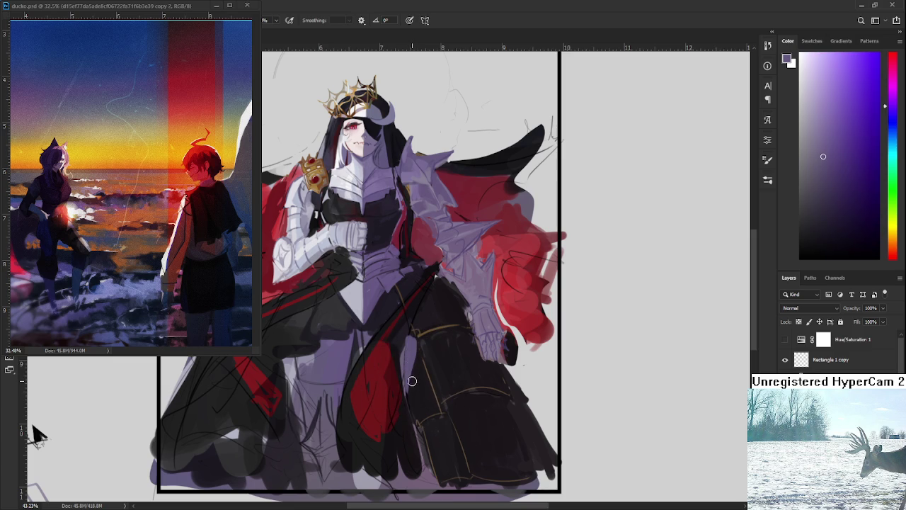
alt+click(418, 456)
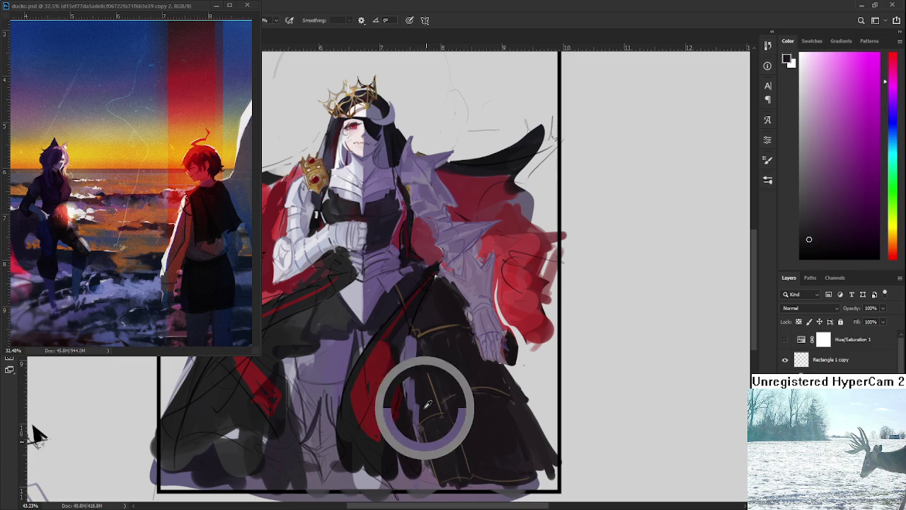
alt+click(419, 355)
alt+click(410, 329)
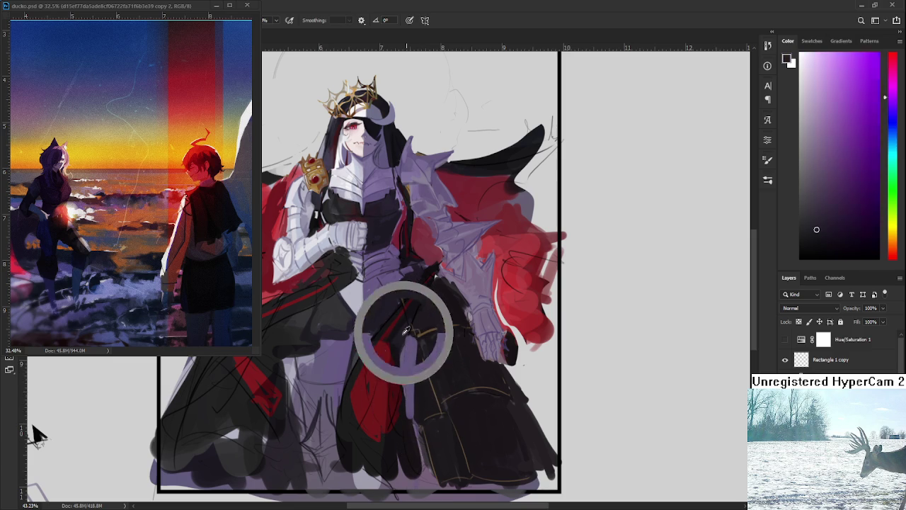
alt+click(409, 361)
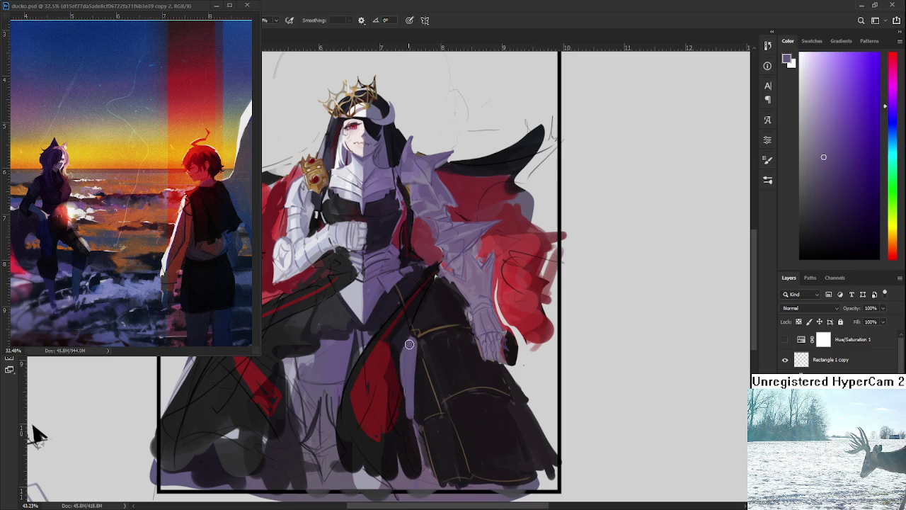
alt+click(419, 422)
alt+click(424, 455)
mouse_move(430, 472)
mouse_down()
mouse_move(431, 429)
mouse_move(439, 429)
mouse_move(423, 400)
mouse_up()
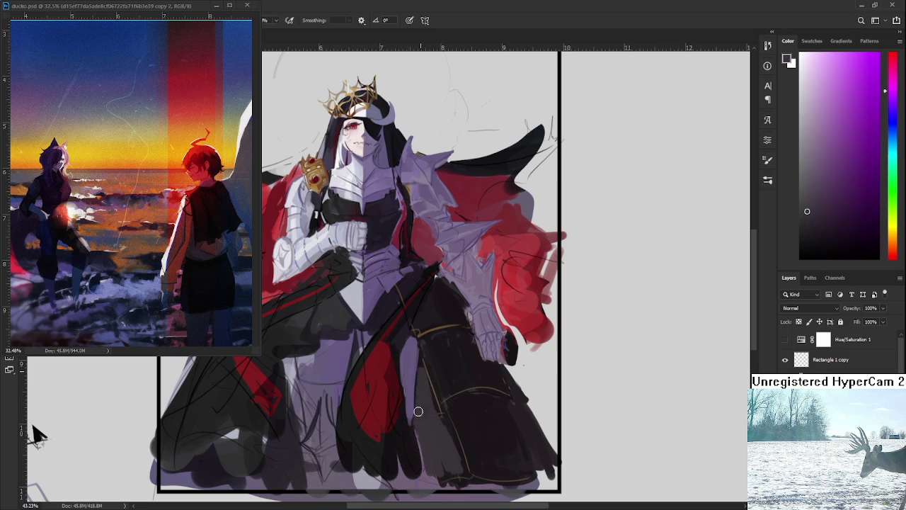
Step: Reposition the view and paint grey shading down the dark leg area
scroll(453, 414, down, 2)
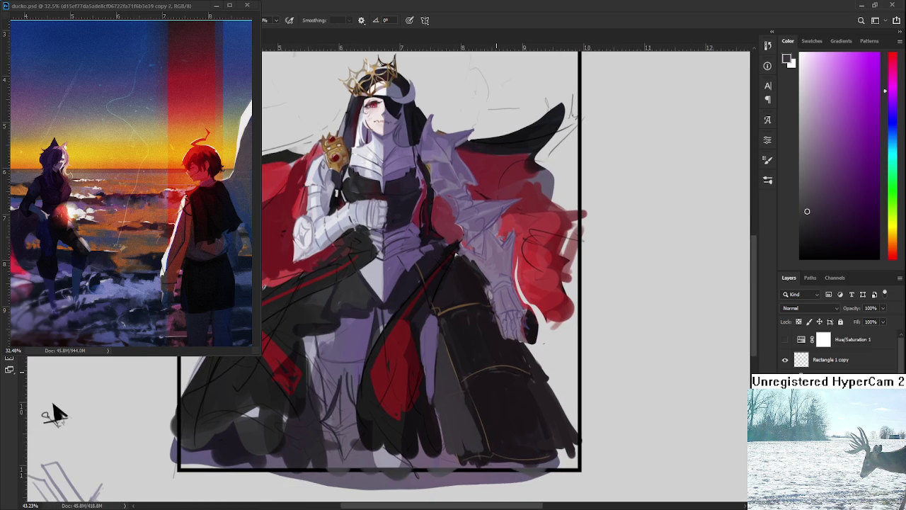
scroll(475, 330, down, 3)
scroll(237, 382, down, 1)
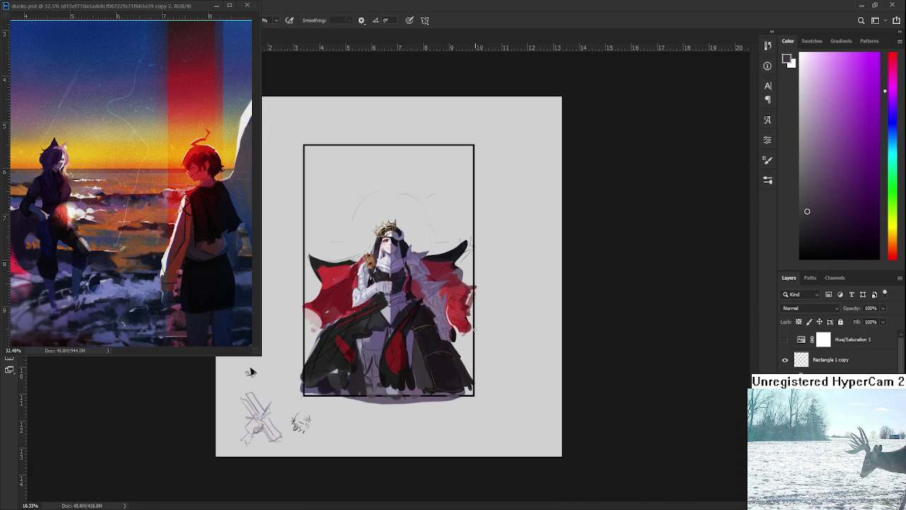
scroll(433, 339, up, 3)
scroll(433, 338, left, 1)
scroll(453, 339, left, 1)
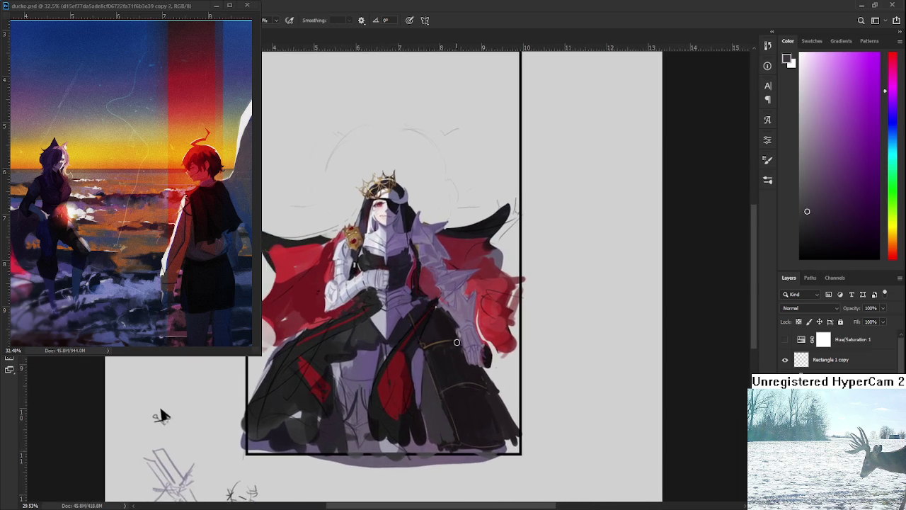
scroll(458, 342, up, 2)
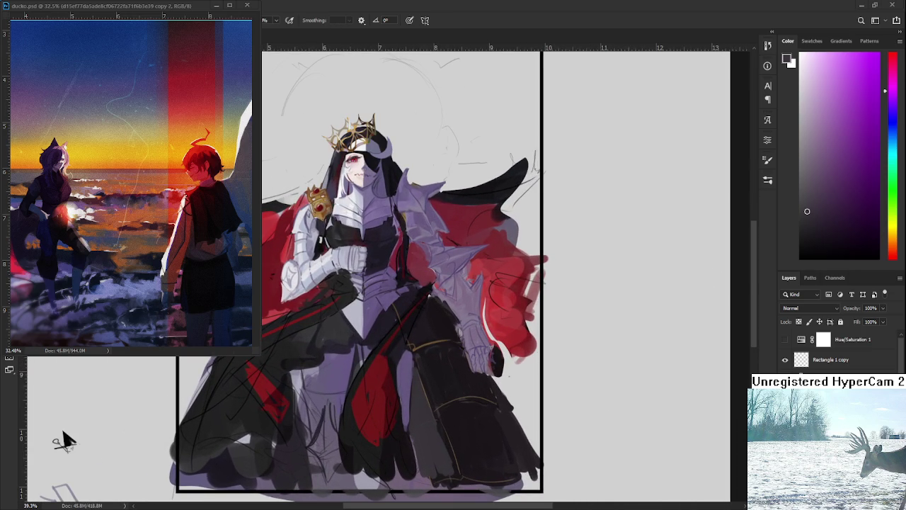
drag(429, 365, 458, 379)
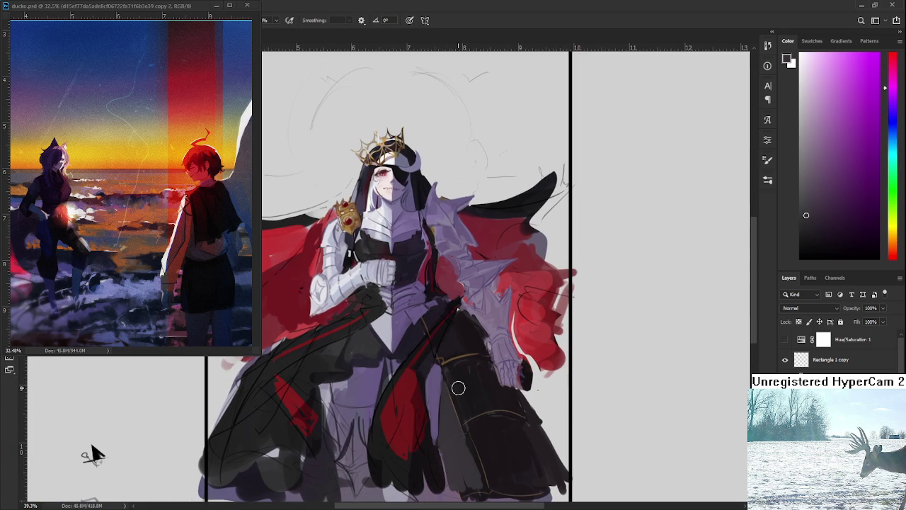
drag(450, 371, 460, 417)
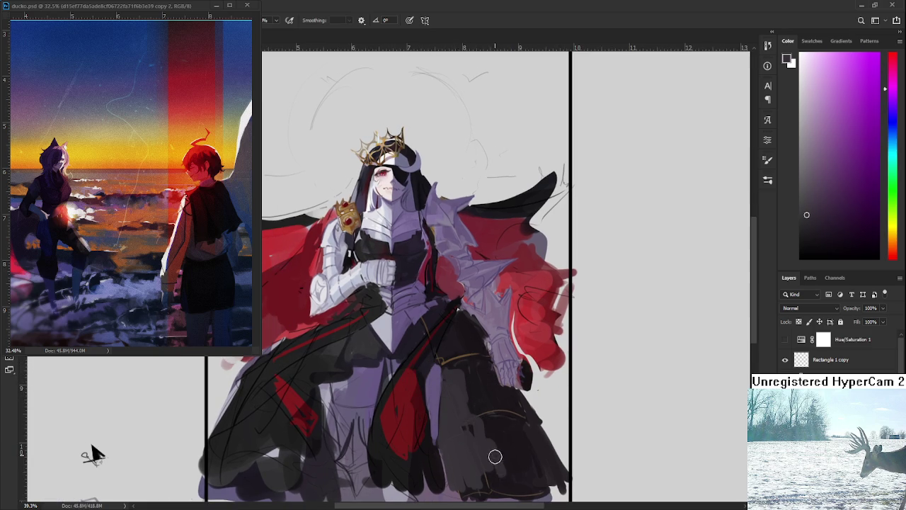
Step: Sample a series of darker and lighter shades from the dark right skirt
alt+click(476, 375)
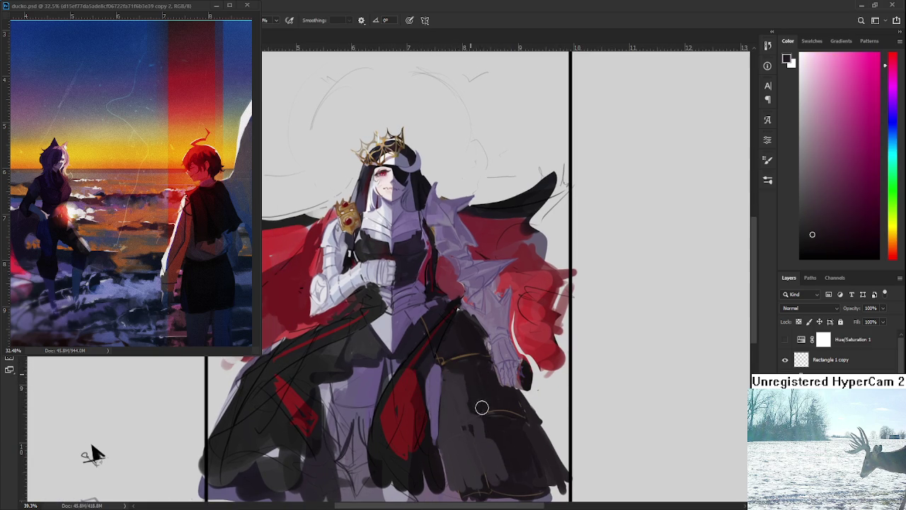
alt+click(508, 402)
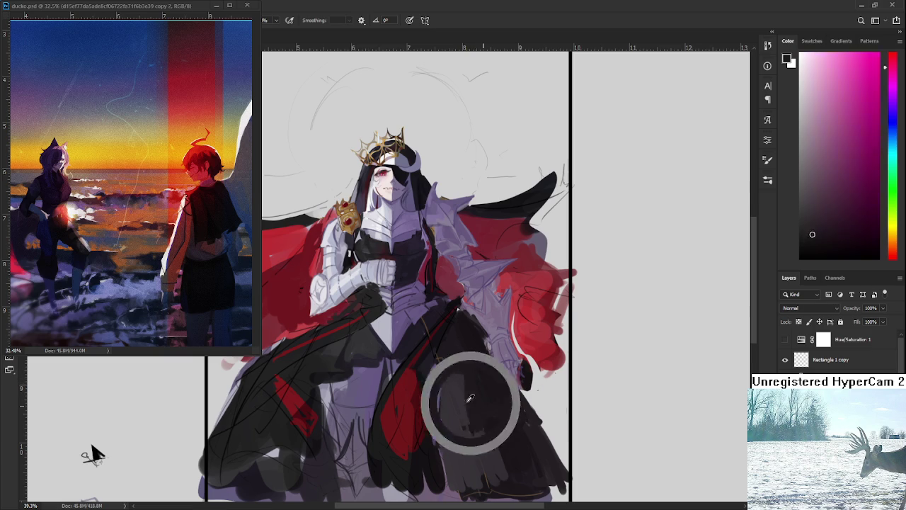
alt+click(496, 427)
alt+click(503, 423)
alt+click(475, 433)
alt+click(530, 420)
alt+click(536, 421)
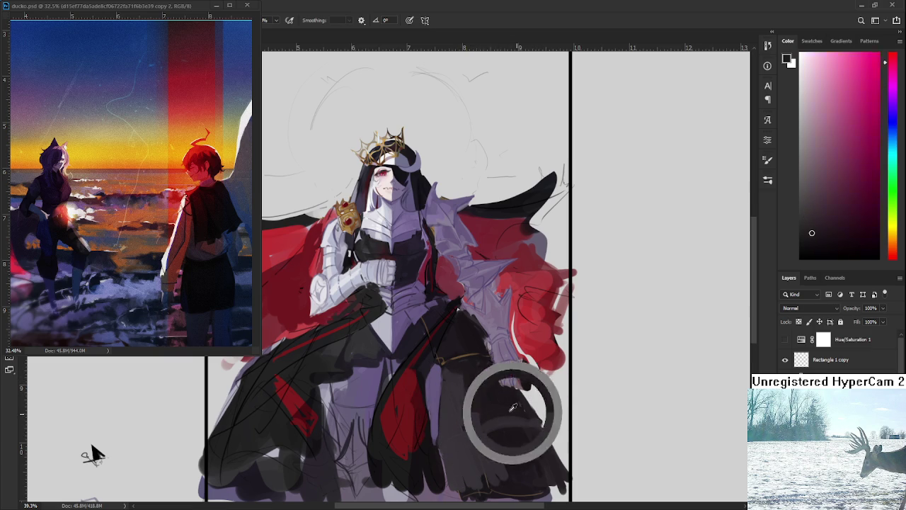
alt+click(524, 411)
alt+click(536, 413)
alt+click(497, 413)
alt+click(488, 439)
alt+click(479, 447)
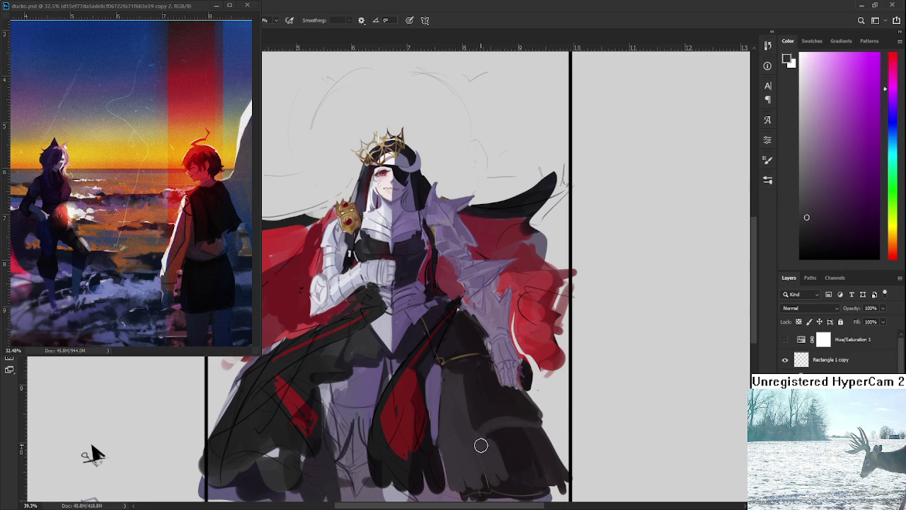
alt+click(518, 440)
alt+click(516, 435)
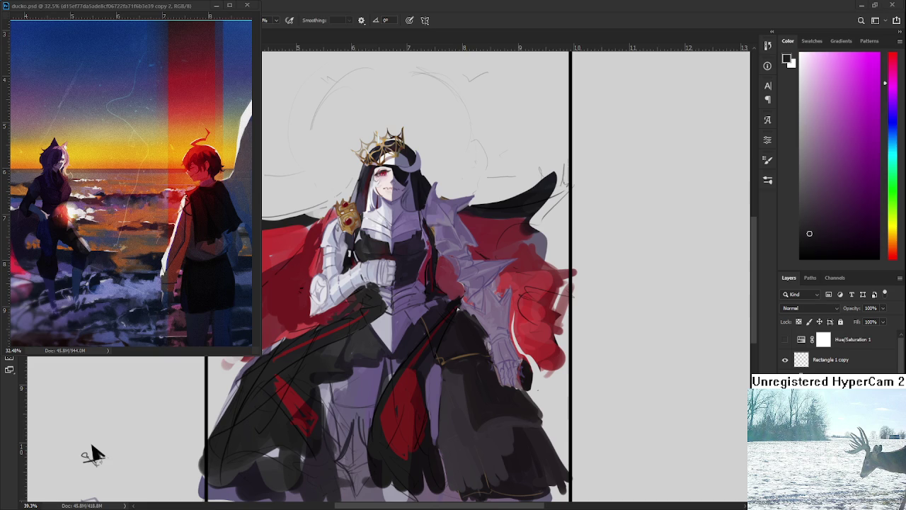
scroll(460, 421, down, 3)
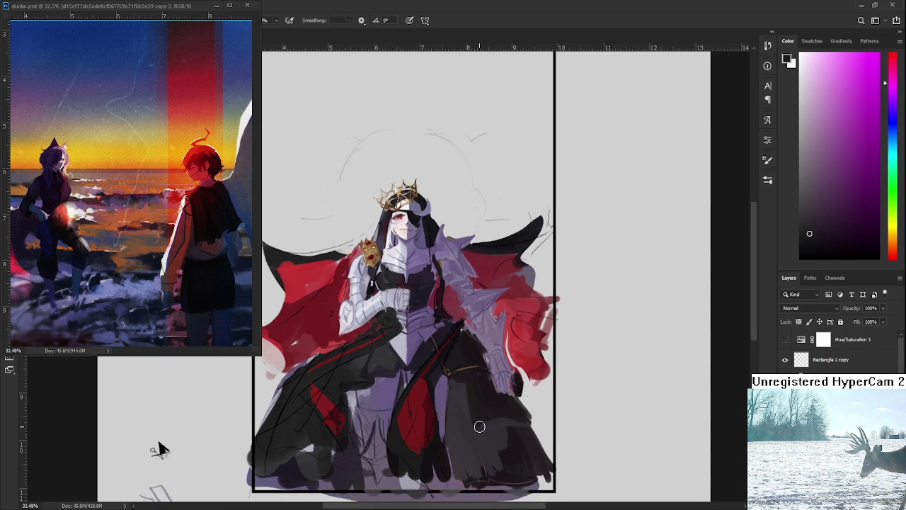
Step: Pan up to the gown, sample a light lavender, then settle on a dark magenta dress tone
scroll(469, 406, up, 2)
drag(434, 433, 425, 356)
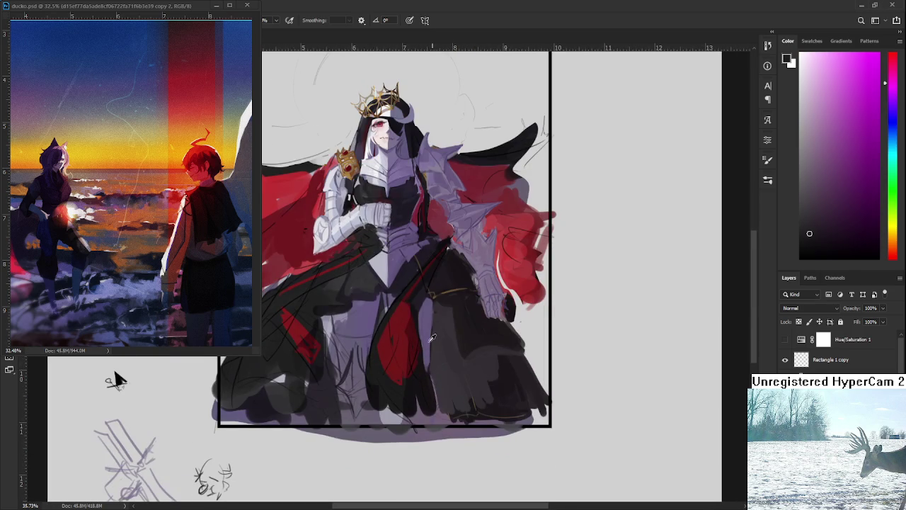
alt+click(431, 337)
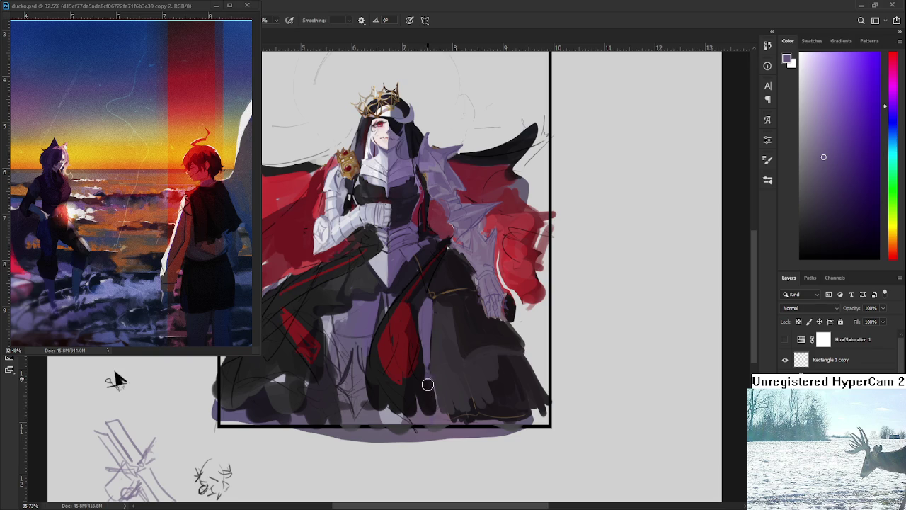
alt+click(434, 380)
alt+click(447, 394)
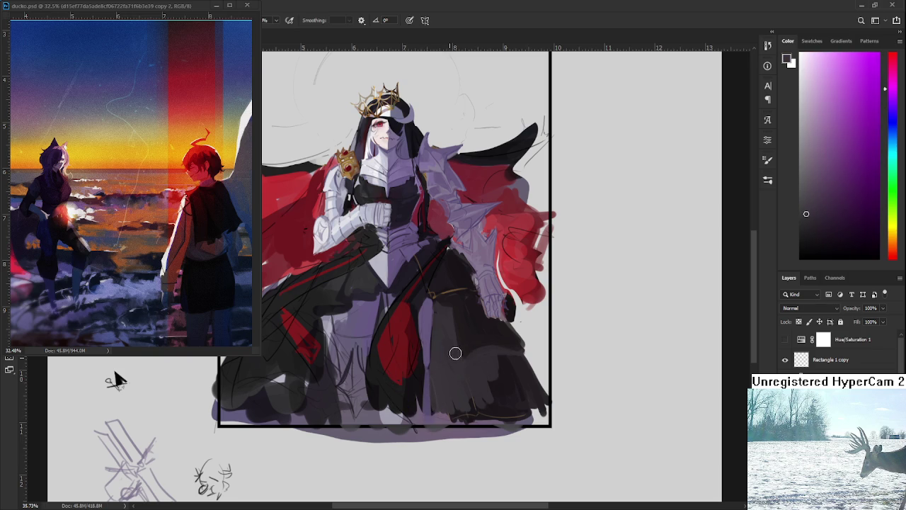
alt+click(462, 367)
alt+click(461, 366)
Step: Sample a slightly darker skirt shade and brush dark strokes over the lower skirt
scroll(449, 399, up, 2)
scroll(449, 398, down, 3)
scroll(430, 390, up, 3)
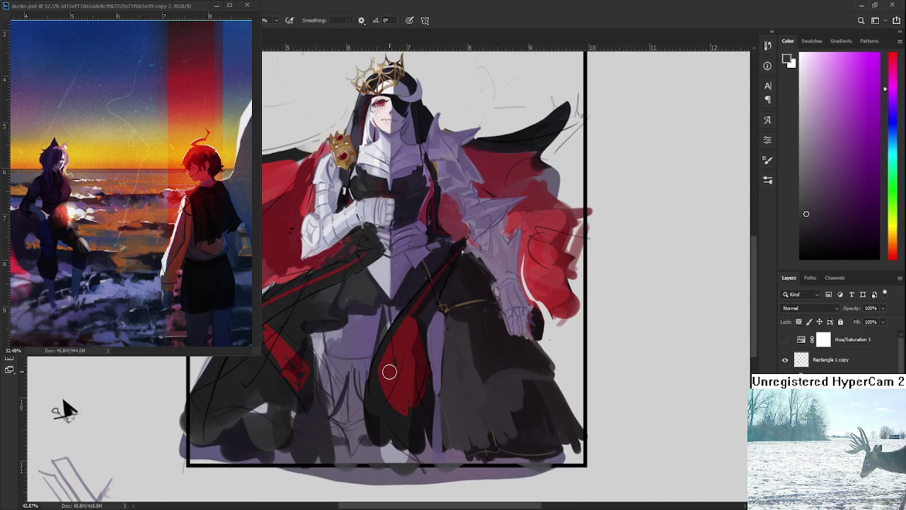
alt+click(322, 415)
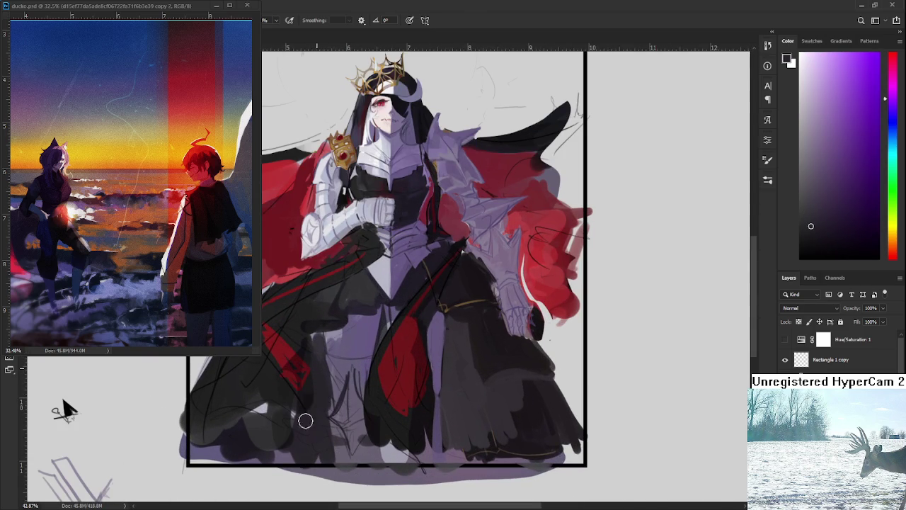
mouse_move(422, 395)
mouse_down()
mouse_move(435, 297)
mouse_move(457, 294)
mouse_up()
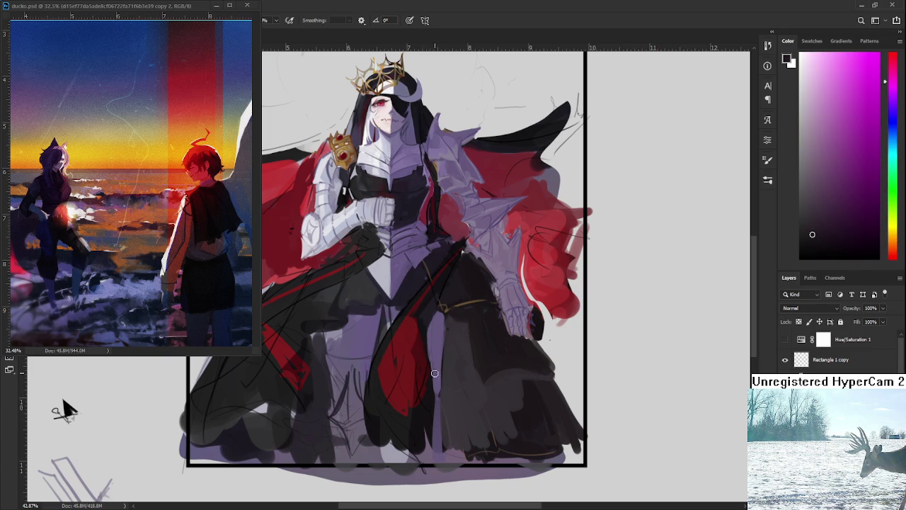
alt+click(457, 289)
drag(440, 394, 436, 399)
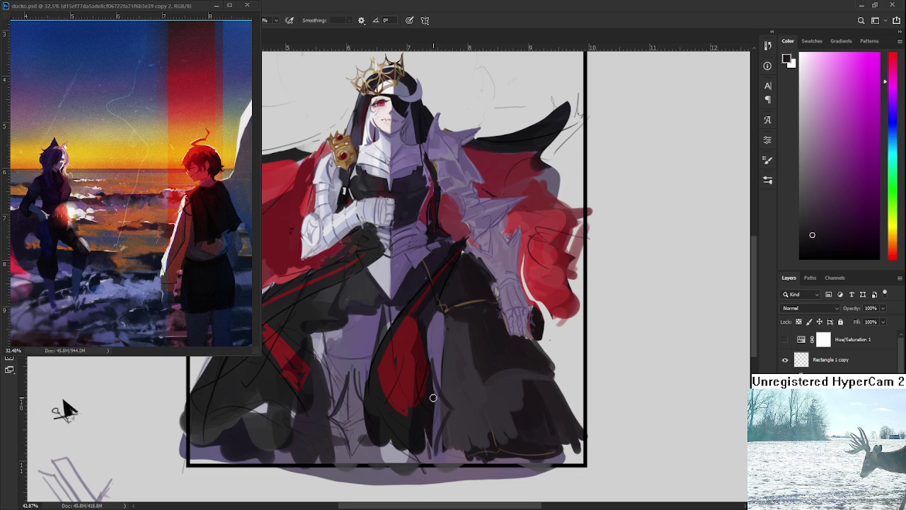
Step: Resample skirt colours until picking a dark tone leaning magenta
alt+click(441, 365)
alt+click(452, 376)
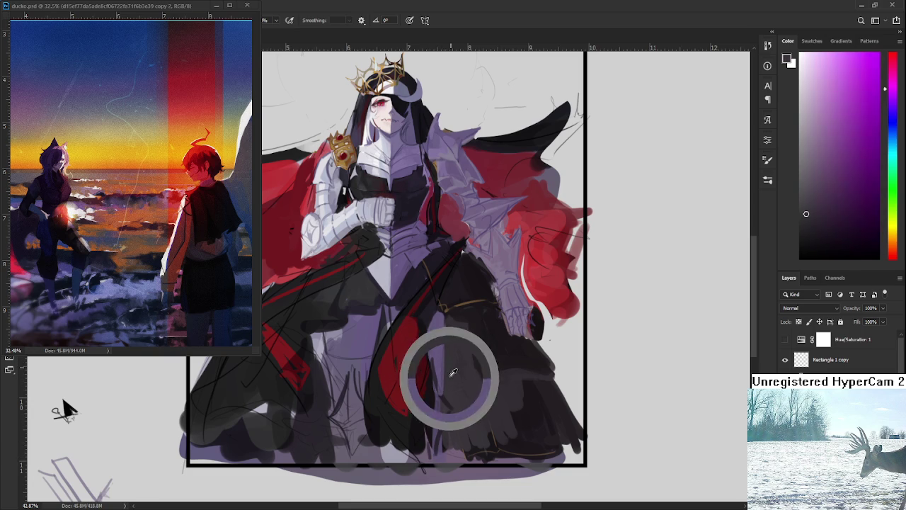
alt+click(450, 383)
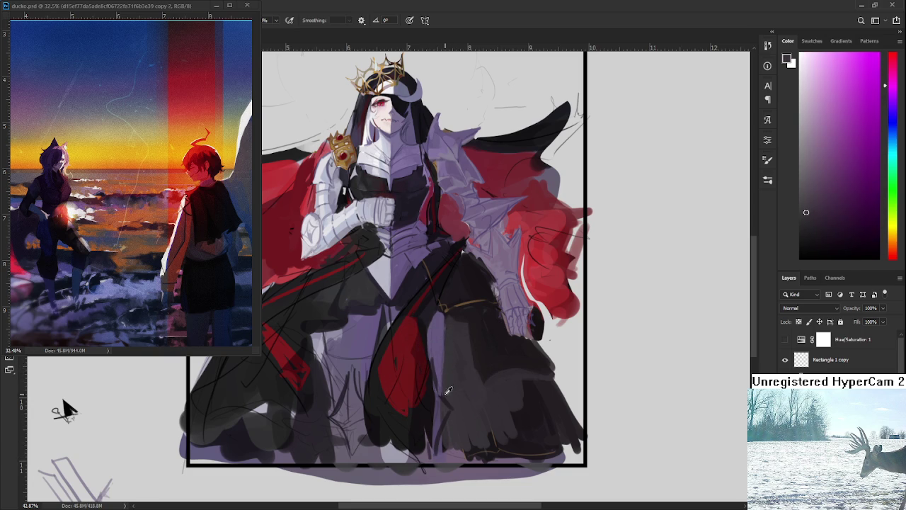
alt+click(439, 359)
alt+click(440, 381)
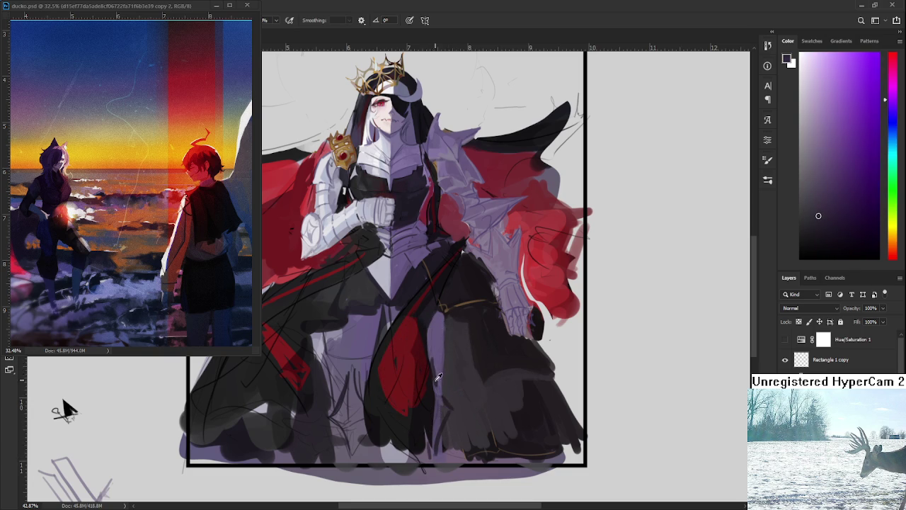
alt+click(454, 395)
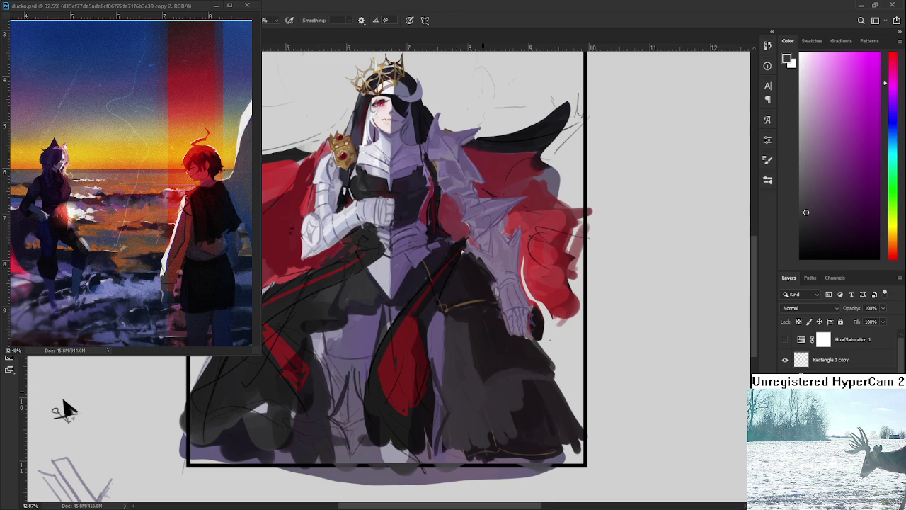
scroll(63, 410, down, 3)
scroll(60, 407, up, 3)
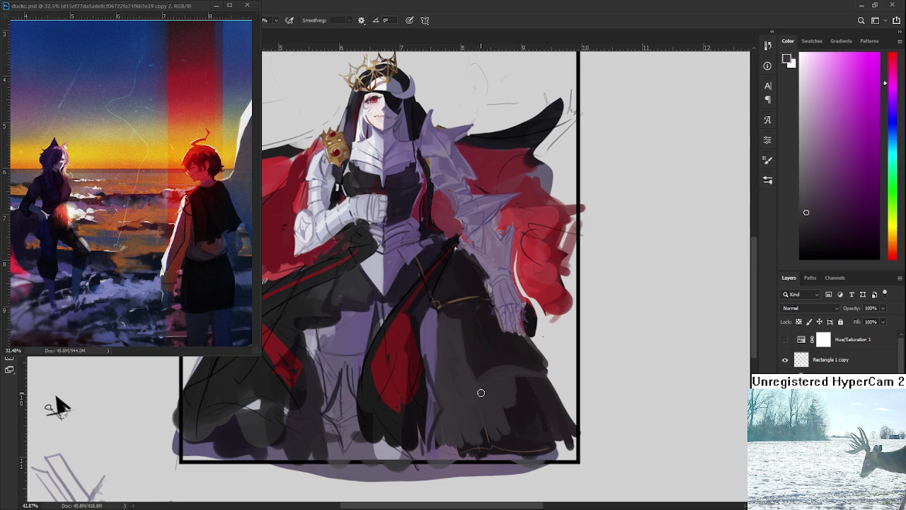
Step: Sample darker robe tones and paint a darker grey stroke on the robe's right side
alt+click(460, 365)
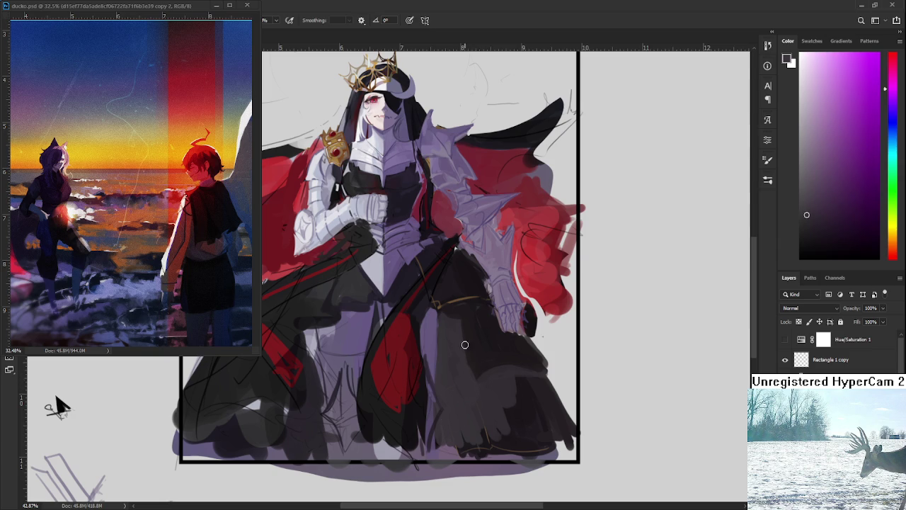
alt+click(485, 360)
mouse_move(466, 368)
mouse_down()
mouse_move(479, 385)
mouse_move(504, 327)
mouse_up()
alt+click(475, 323)
alt+click(513, 348)
drag(500, 360, 492, 319)
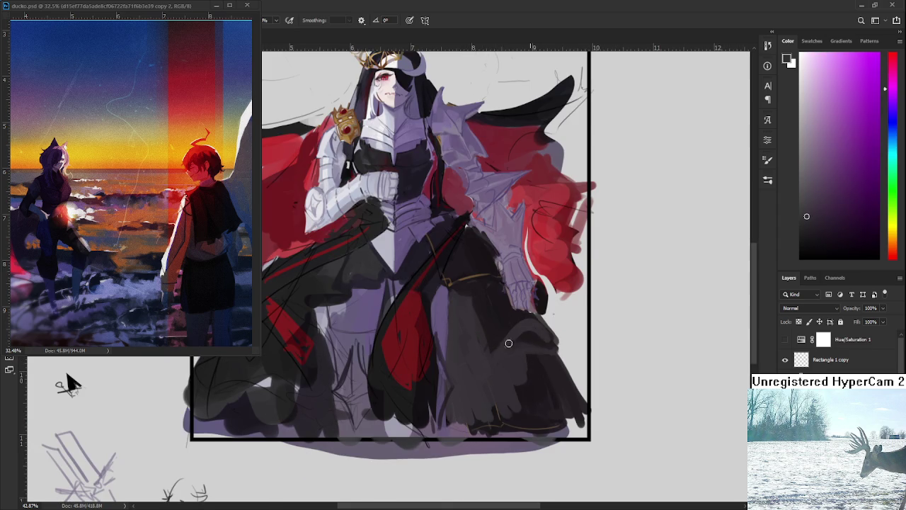
alt+click(487, 314)
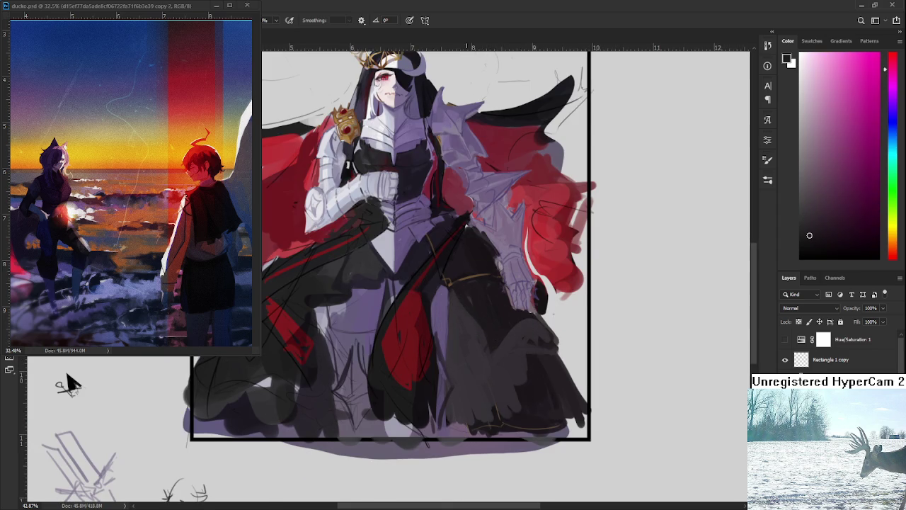
Step: Paint dark curved fold strokes on the lower robe and the figure's right side
drag(554, 352, 546, 381)
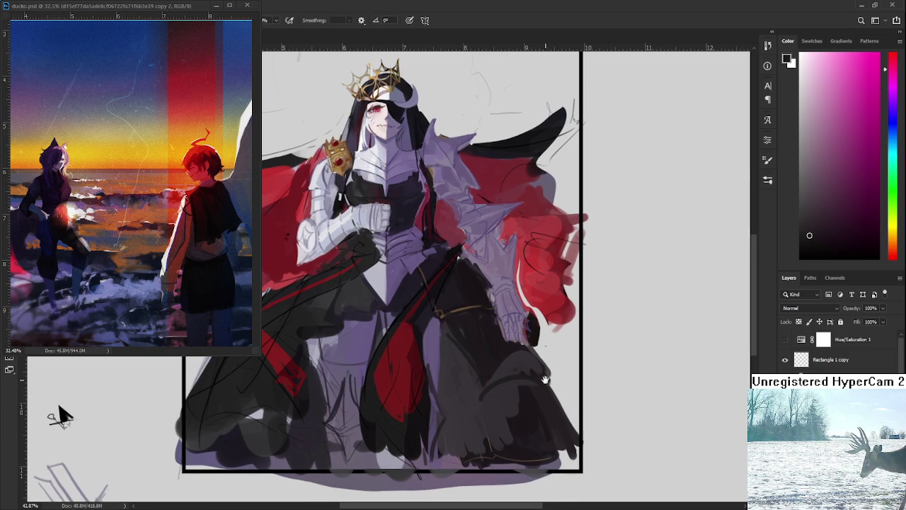
scroll(546, 381, down, 3)
alt+click(508, 363)
mouse_move(535, 358)
mouse_down()
mouse_move(574, 388)
mouse_move(546, 380)
mouse_move(557, 407)
mouse_move(558, 390)
mouse_move(570, 397)
mouse_move(560, 408)
mouse_up()
mouse_move(545, 369)
mouse_down()
mouse_move(534, 336)
mouse_move(555, 359)
mouse_move(524, 329)
mouse_move(532, 330)
mouse_up()
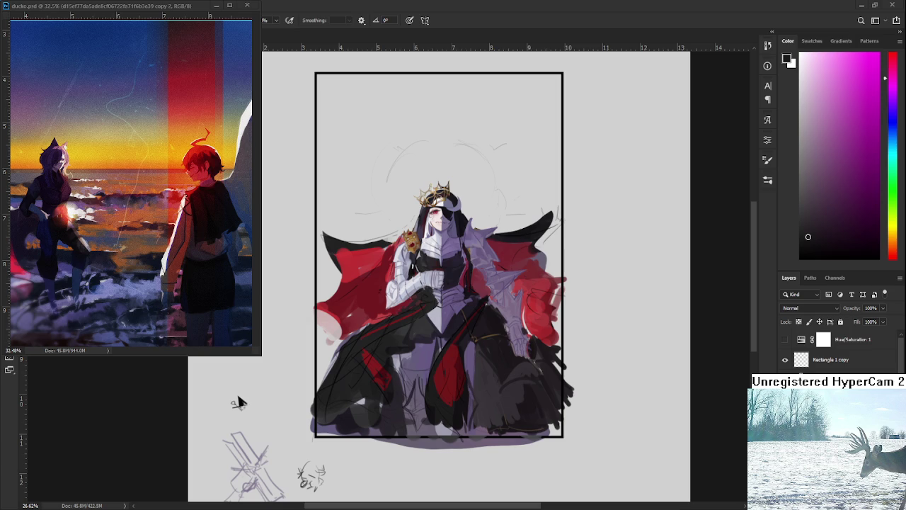
Step: Sample dark tones from the skirt and paint dark strokes over its right side
alt+click(486, 394)
alt+click(538, 390)
alt+click(515, 396)
alt+click(490, 394)
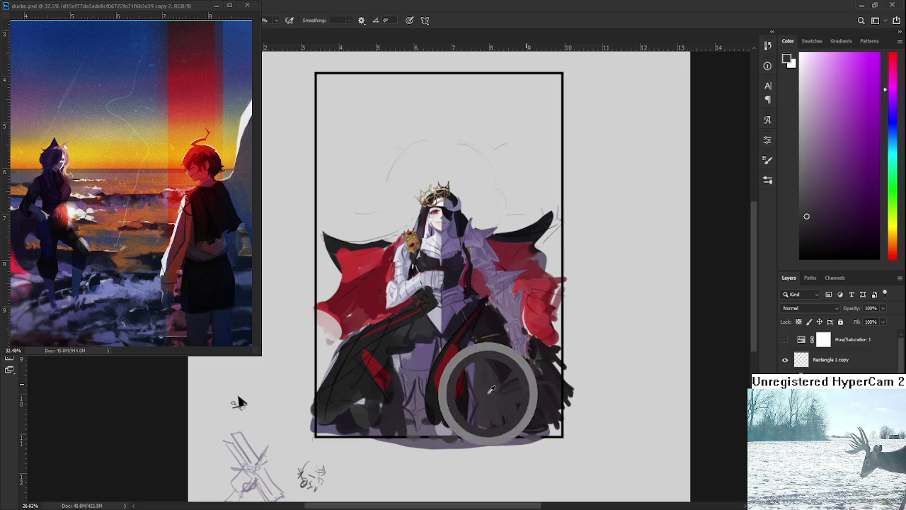
alt+click(498, 394)
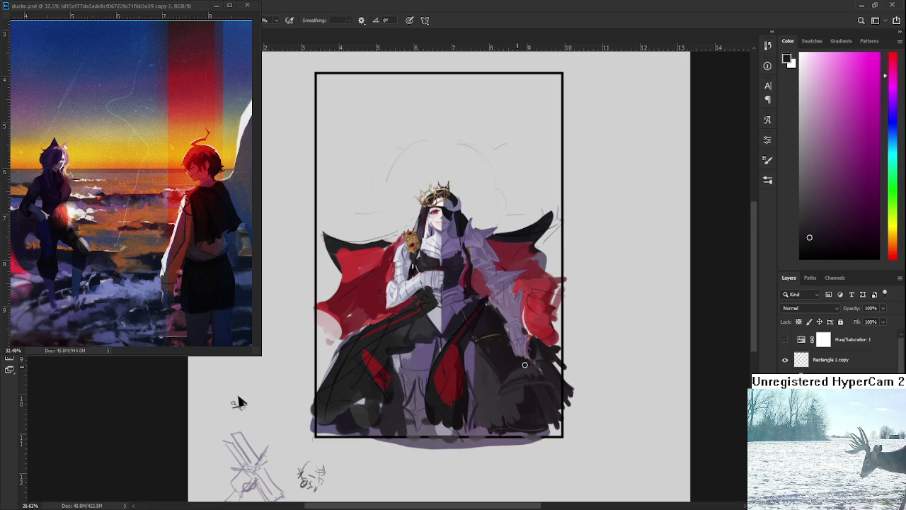
alt+click(515, 378)
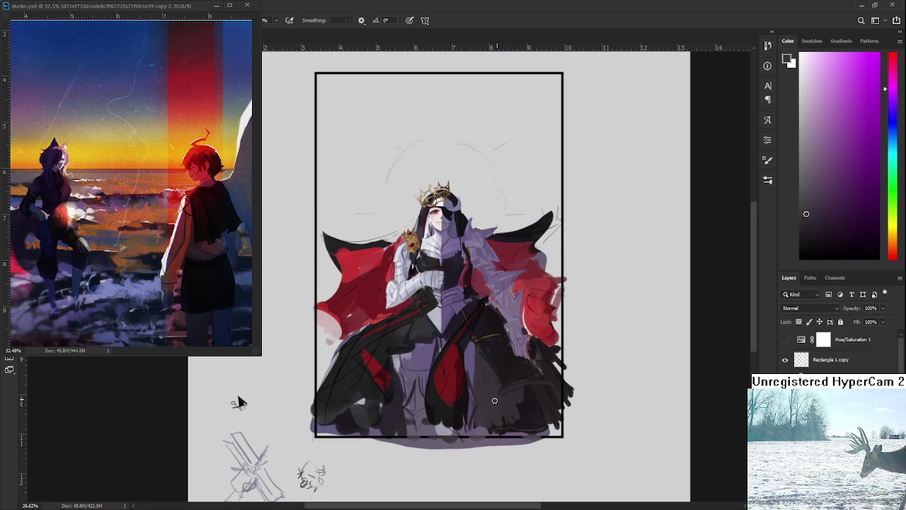
alt+click(541, 374)
alt+click(533, 382)
alt+click(510, 395)
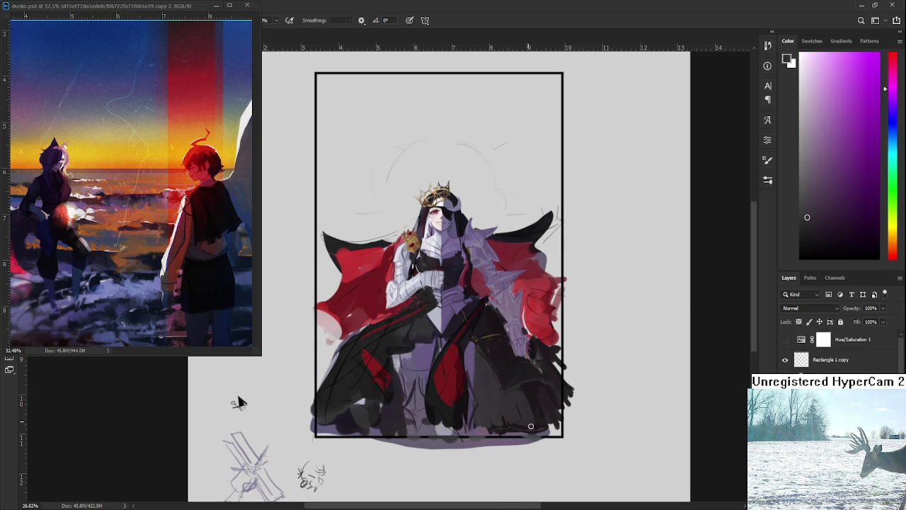
alt+click(533, 400)
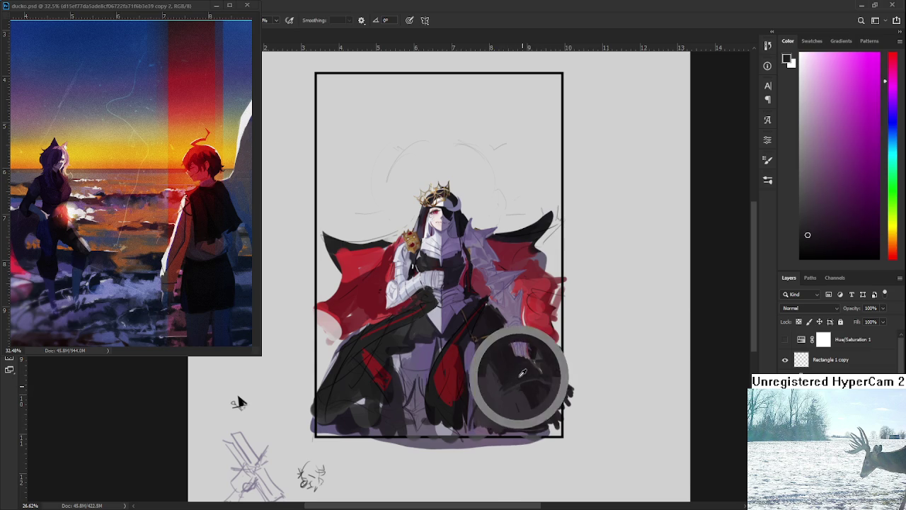
mouse_move(538, 391)
mouse_down()
mouse_move(525, 422)
mouse_move(546, 409)
mouse_move(559, 373)
mouse_move(581, 369)
mouse_up()
Step: Erase a small patch, then extend the black cloak's lower-left edge with a sampled dark red
alt+click(536, 385)
key(e)
drag(285, 360, 291, 373)
key(b)
alt+click(330, 397)
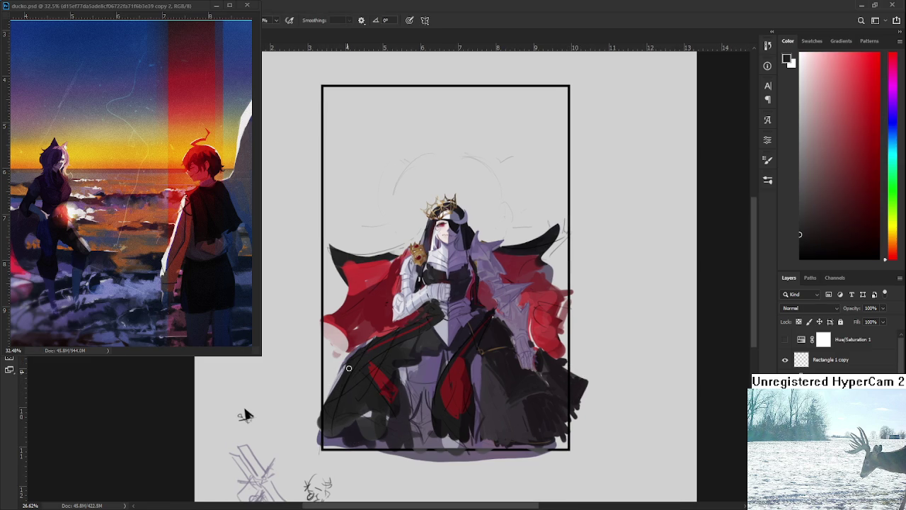
mouse_move(318, 383)
mouse_down()
mouse_move(327, 398)
mouse_move(346, 370)
mouse_move(316, 369)
mouse_move(320, 386)
mouse_move(345, 376)
mouse_up()
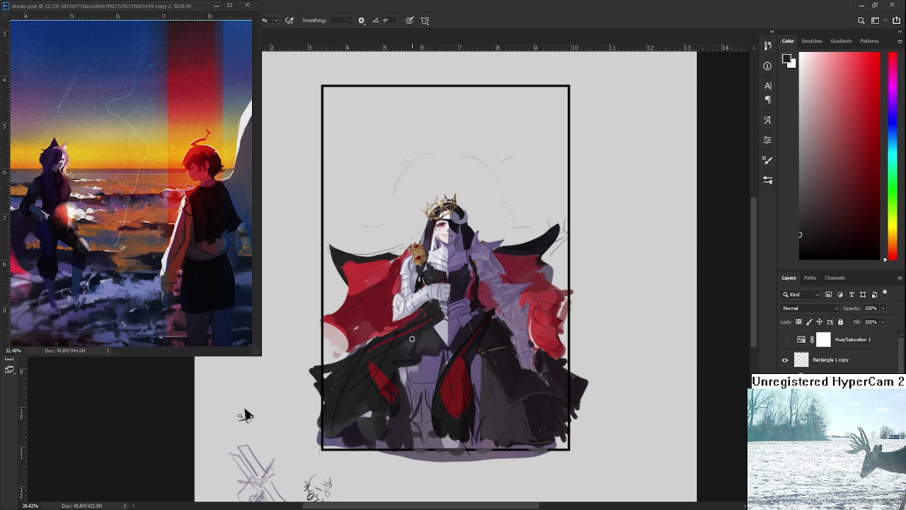
key(ctrl+minus)
key(ctrl+plus)
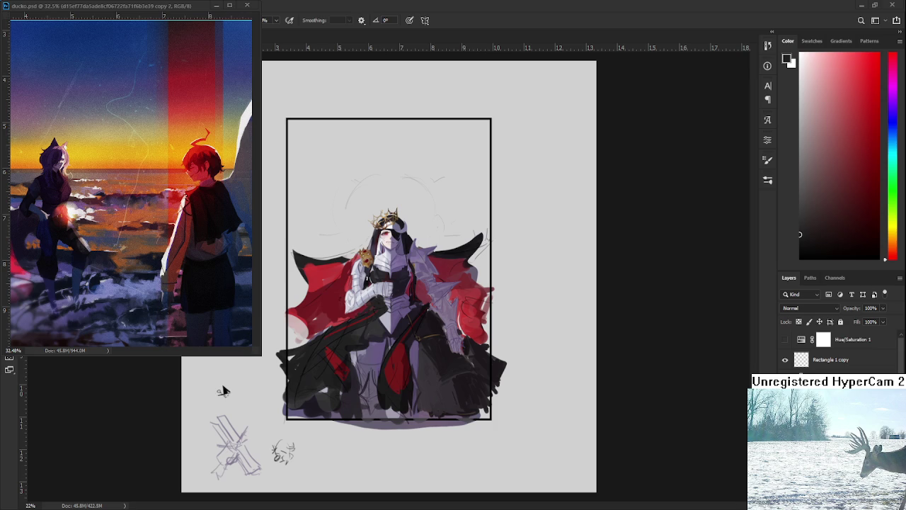
Step: Sample blue-grey, red and dark purple tones from the figure
alt+click(357, 337)
alt+click(355, 343)
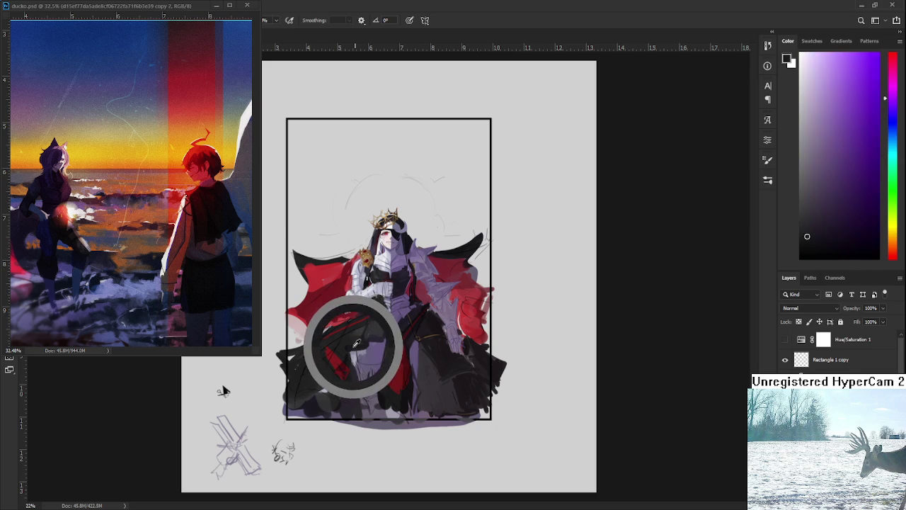
alt+click(349, 339)
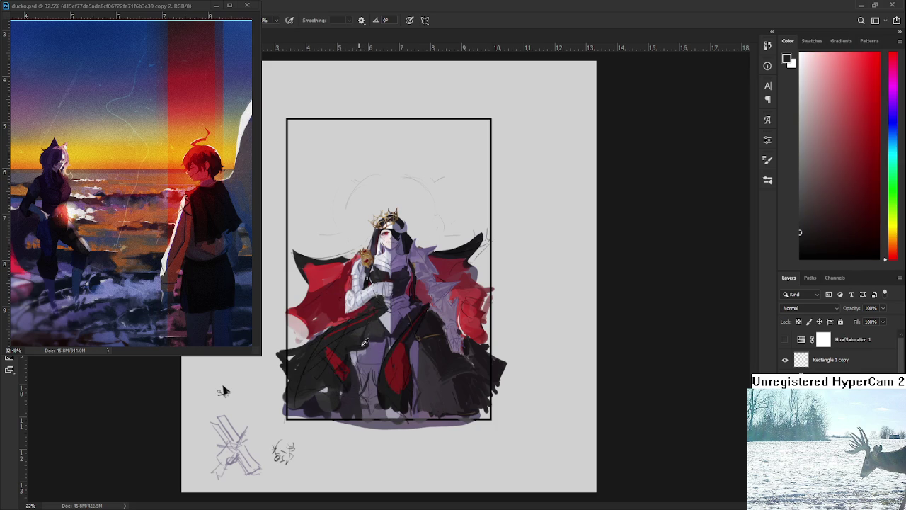
alt+click(357, 348)
alt+click(348, 351)
Step: Sample dark purples across the robe, settling on a dark magenta painting colour
alt+click(410, 346)
alt+click(428, 365)
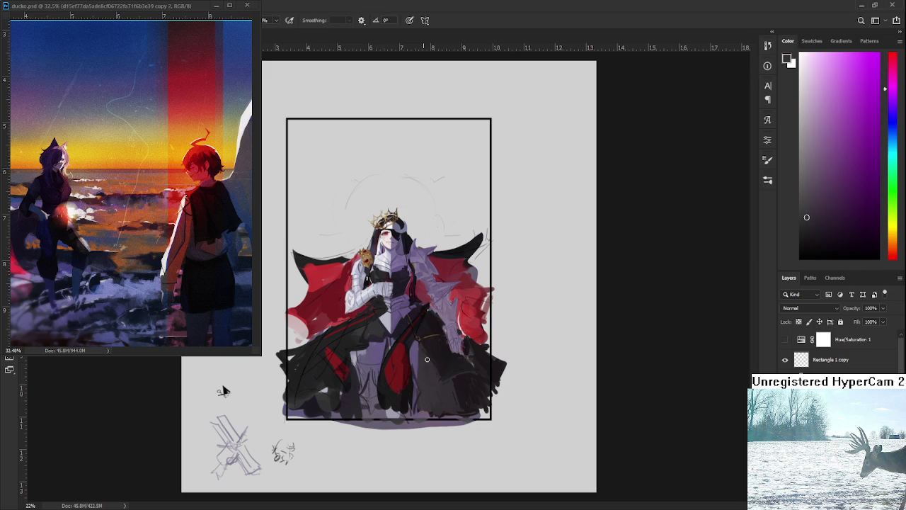
alt+click(445, 351)
alt+click(439, 373)
alt+click(428, 358)
alt+click(437, 353)
alt+click(449, 351)
alt+click(424, 363)
alt+click(436, 356)
alt+click(455, 358)
alt+click(453, 361)
alt+click(485, 373)
alt+click(434, 352)
Step: Sample several tones from the gown's centre, ending on a darker colour
alt+click(437, 353)
alt+click(436, 366)
alt+click(438, 344)
alt+click(439, 342)
alt+click(439, 340)
alt+click(433, 365)
alt+click(439, 354)
alt+click(443, 369)
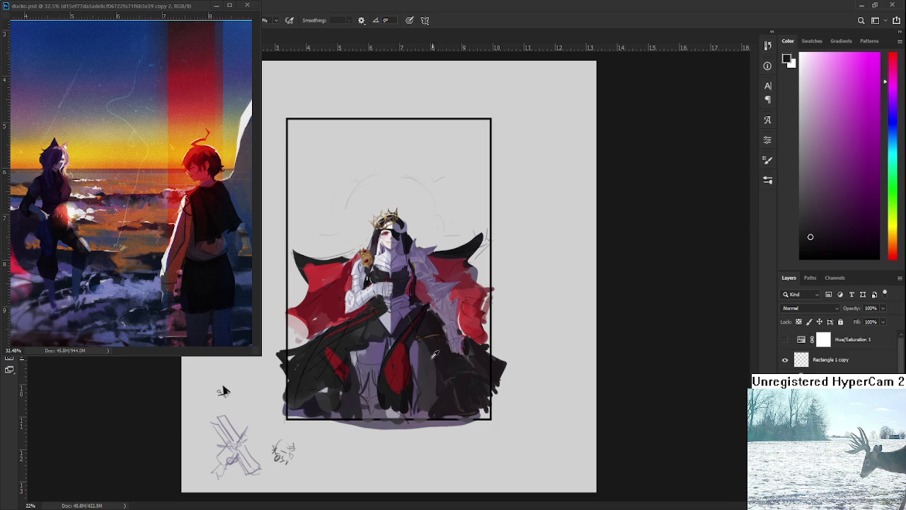
Step: Sample the gown's violet, then a dark red, and switch to the Eraser
alt+click(347, 342)
alt+click(366, 342)
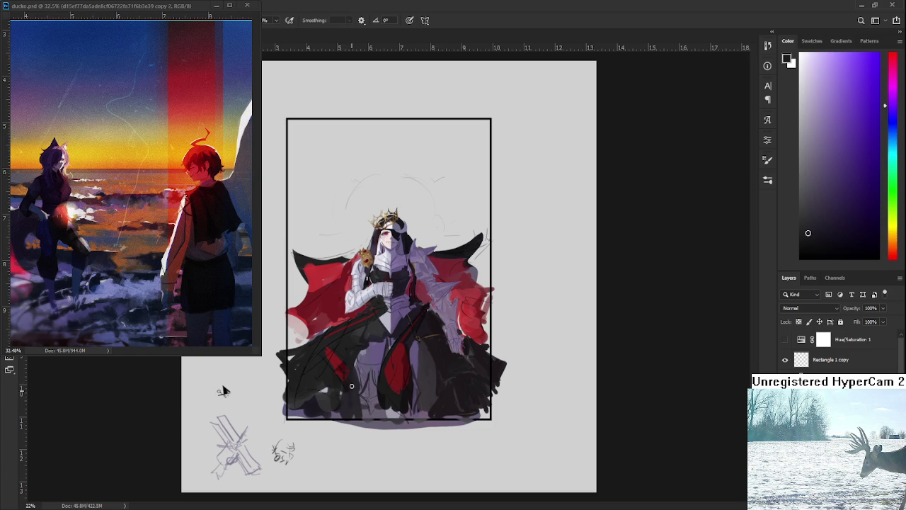
alt+click(298, 370)
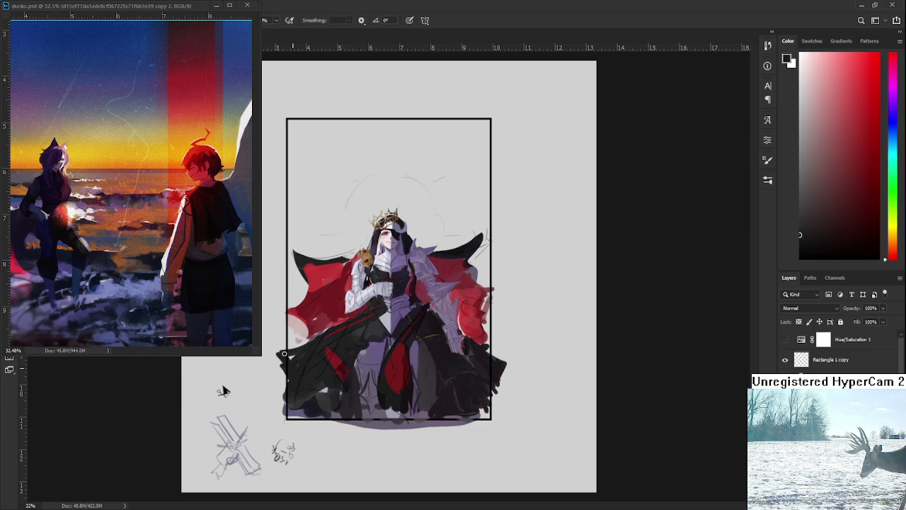
key(e)
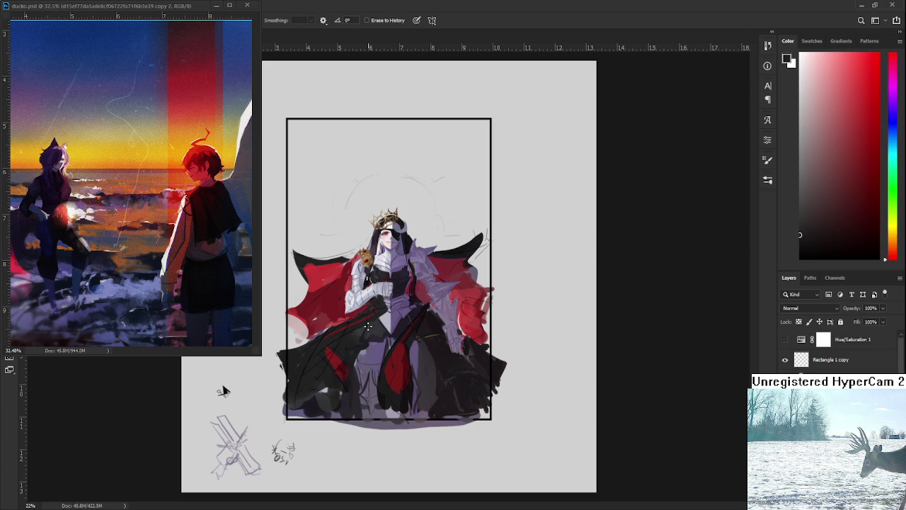
Step: Return to the Brush and pick a slightly darker purple after sampling the robe and armour
key(b)
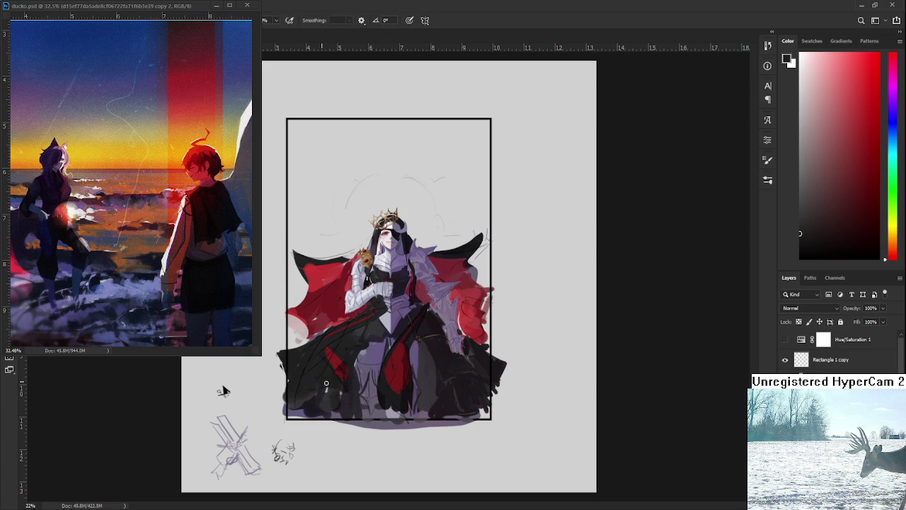
alt+click(458, 383)
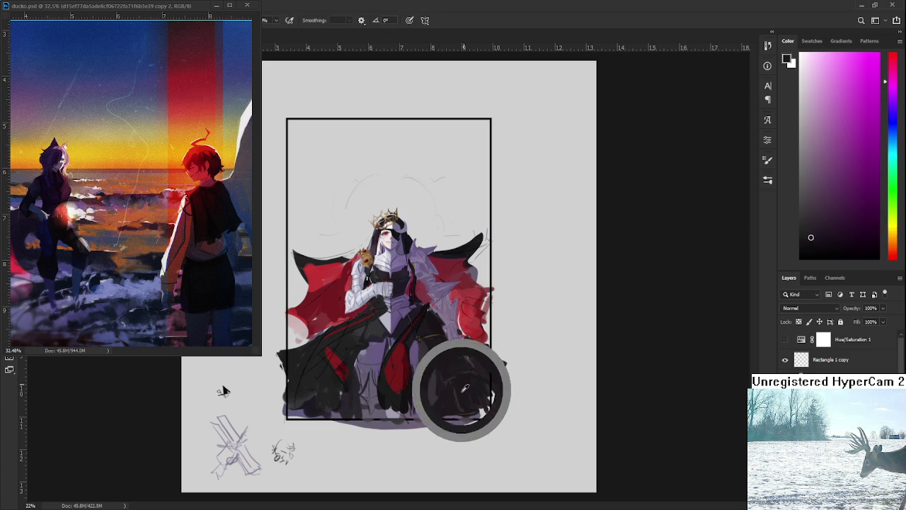
alt+click(457, 360)
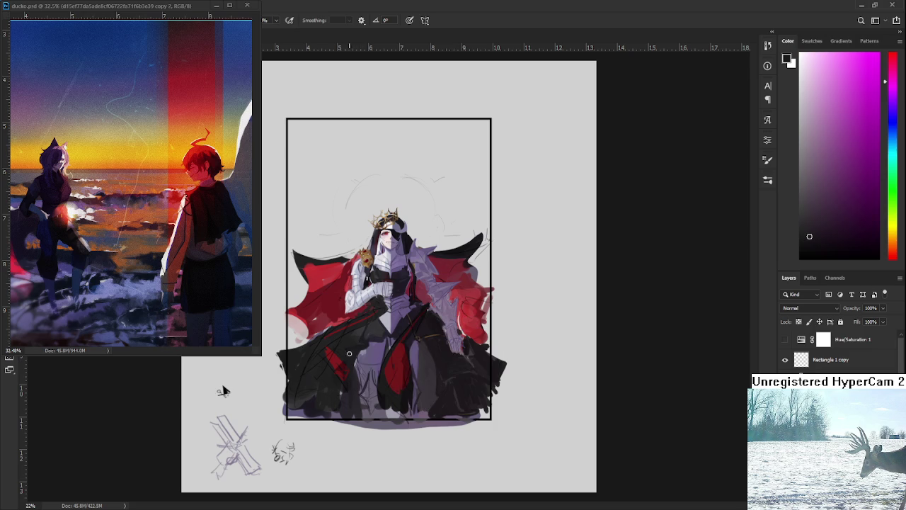
alt+click(456, 250)
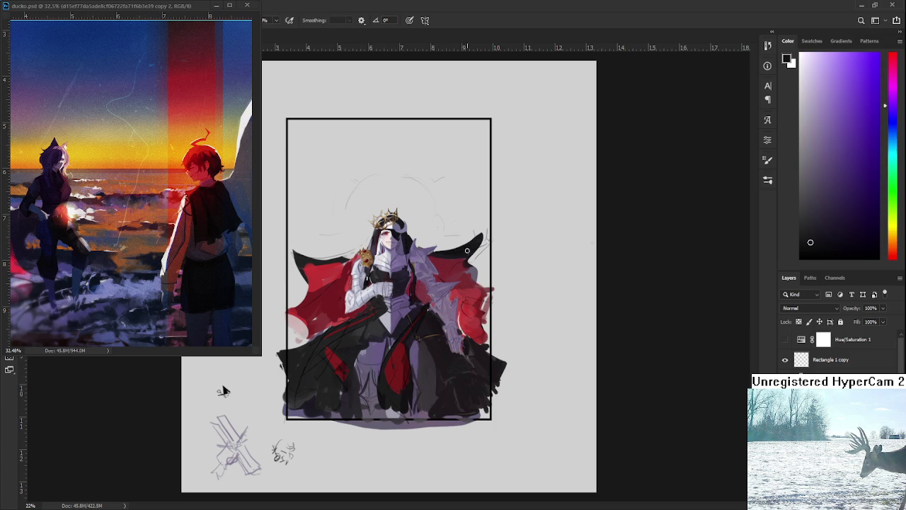
click(807, 250)
Step: Sample magenta and dark skirt tones and work dark shading into the lower gown
alt+click(347, 353)
drag(347, 353, 358, 345)
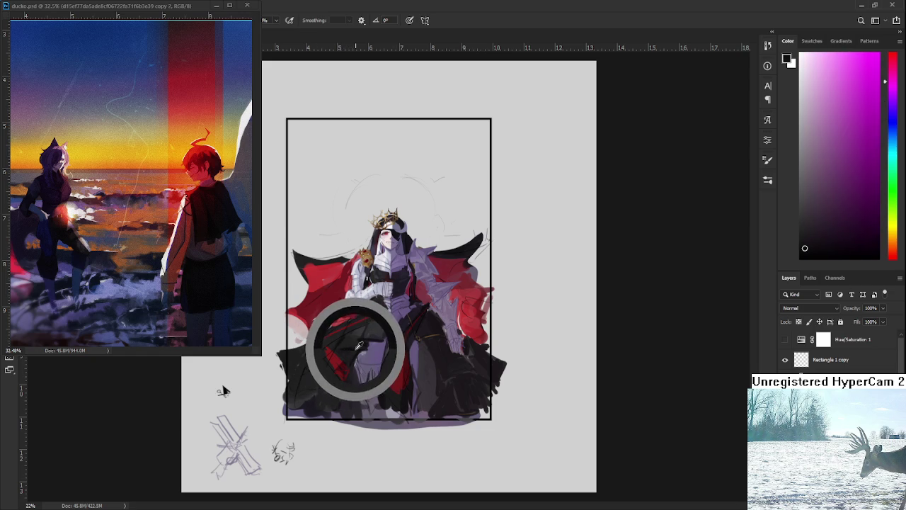
alt+click(360, 344)
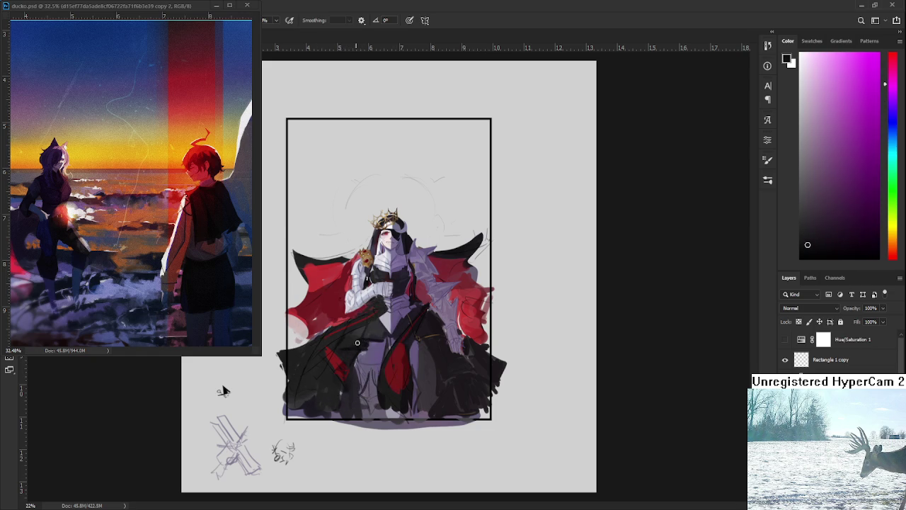
alt+click(358, 338)
alt+click(363, 343)
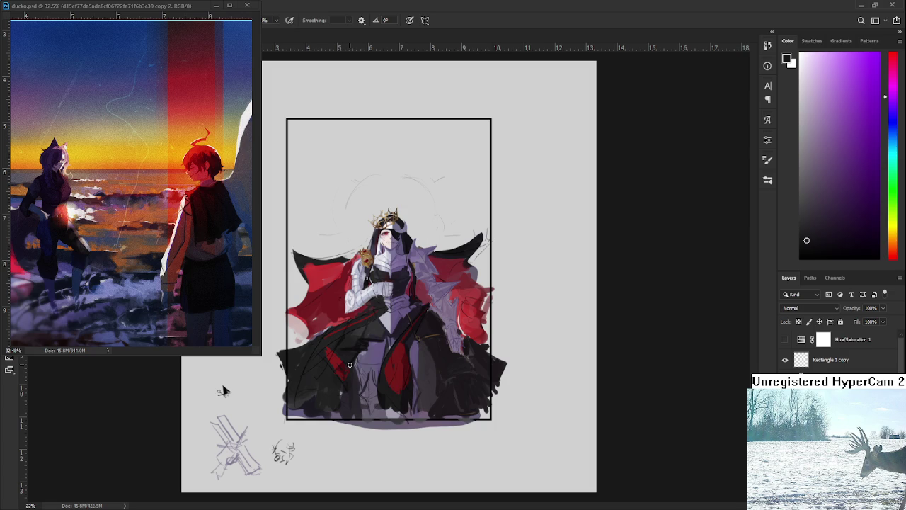
mouse_move(349, 365)
mouse_down()
mouse_move(360, 344)
mouse_move(355, 354)
mouse_up()
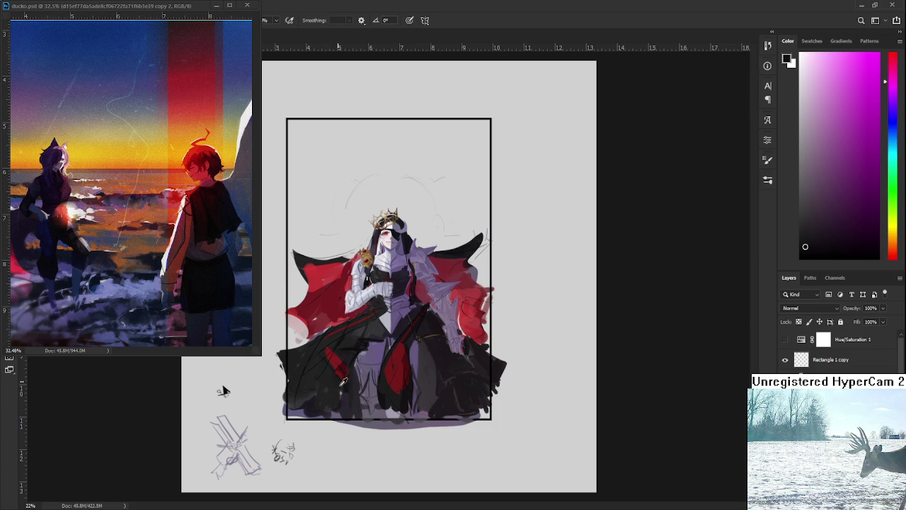
Step: Sample near-black, bluer and magenta skirt tones, settling on a muted dark purple
alt+click(358, 350)
alt+click(361, 352)
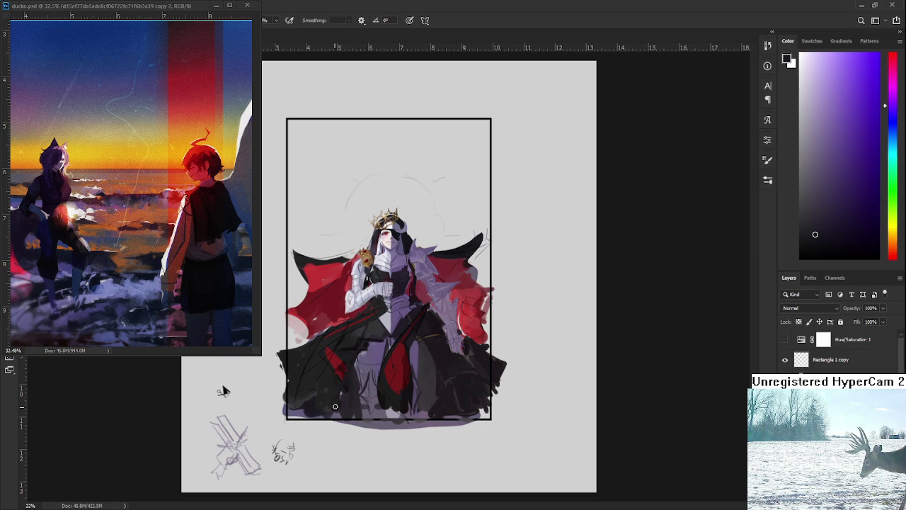
alt+click(368, 342)
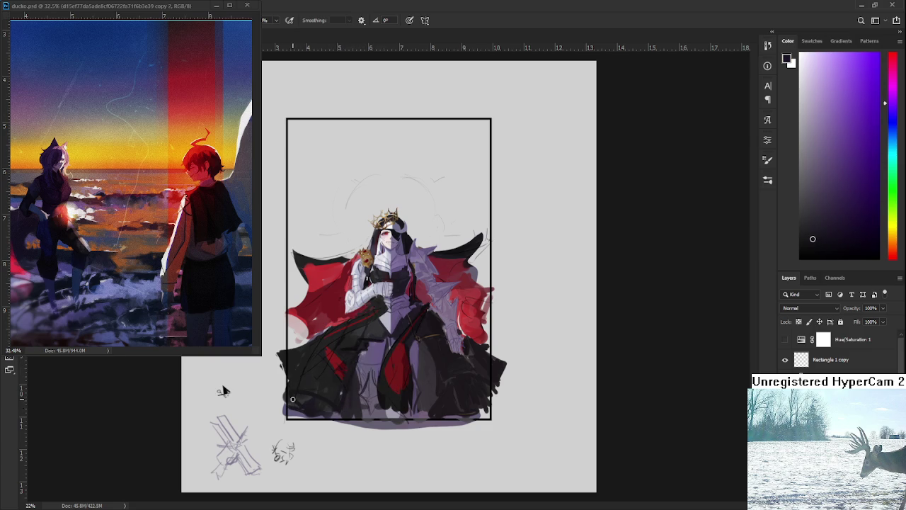
alt+click(315, 368)
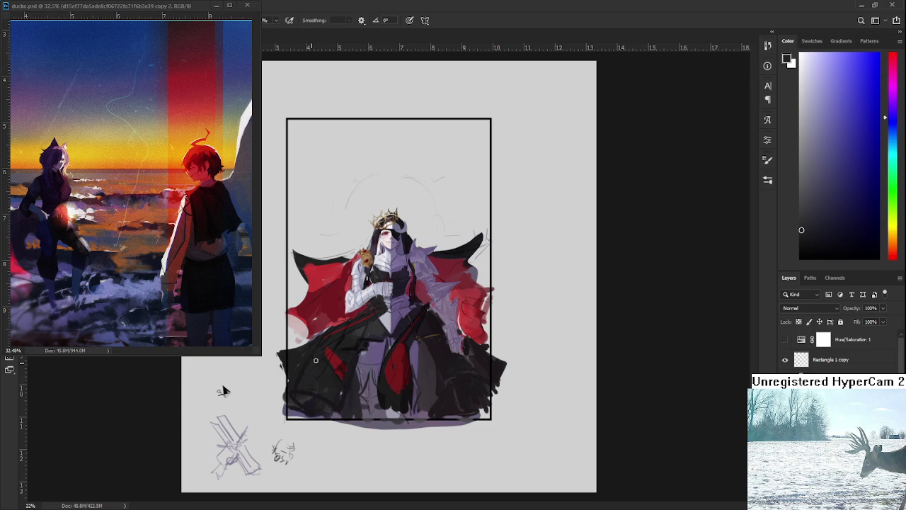
alt+click(359, 346)
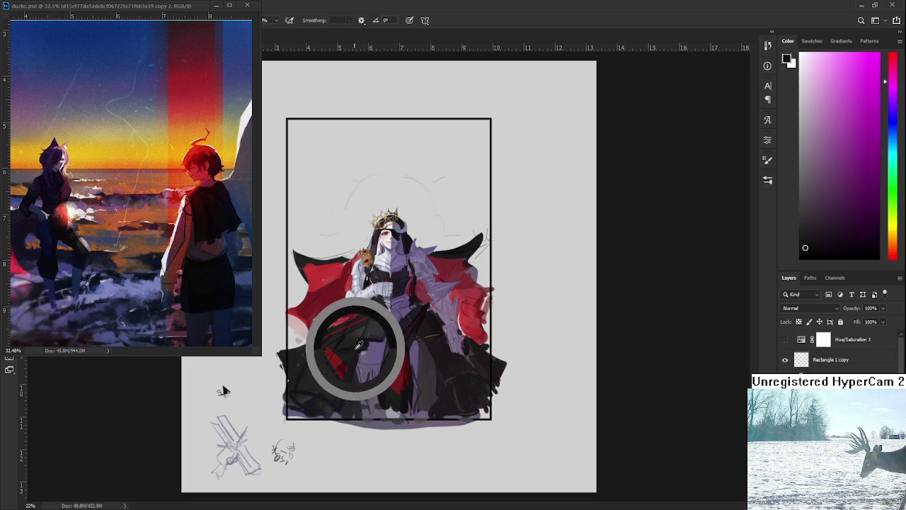
alt+click(370, 349)
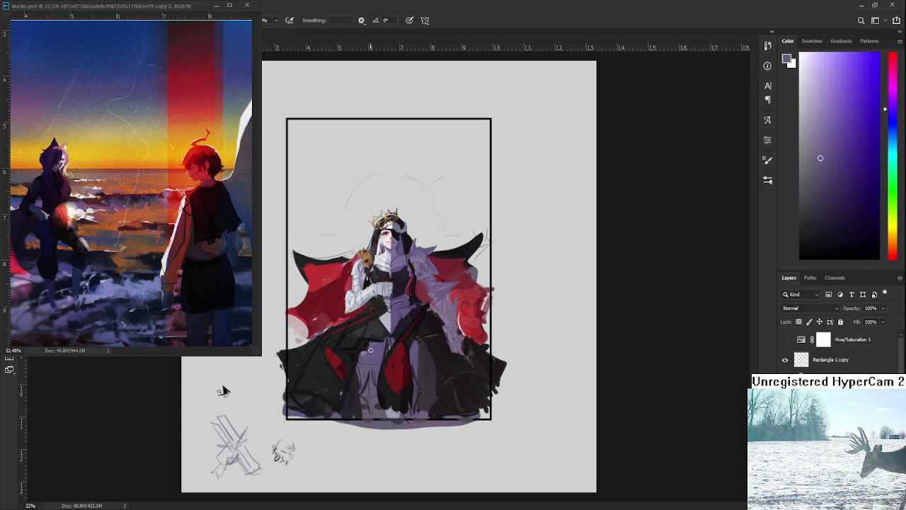
alt+click(373, 346)
alt+click(359, 346)
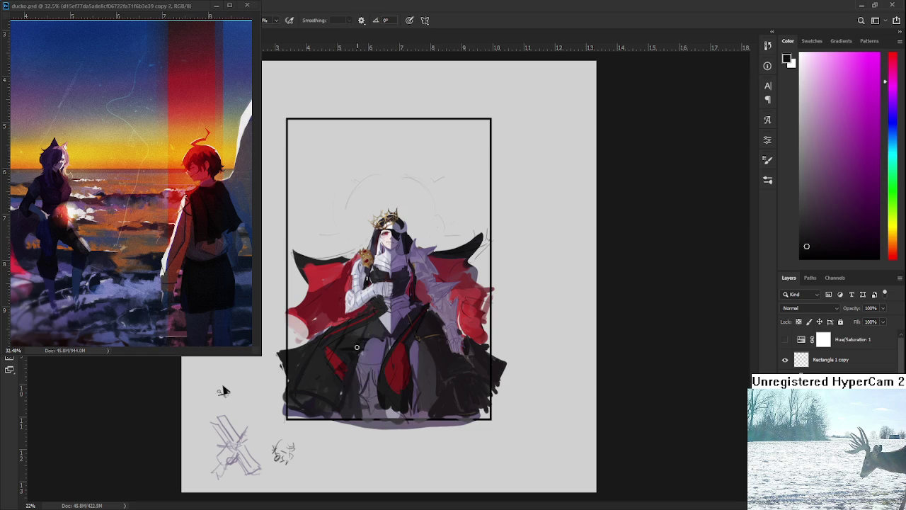
alt+click(376, 342)
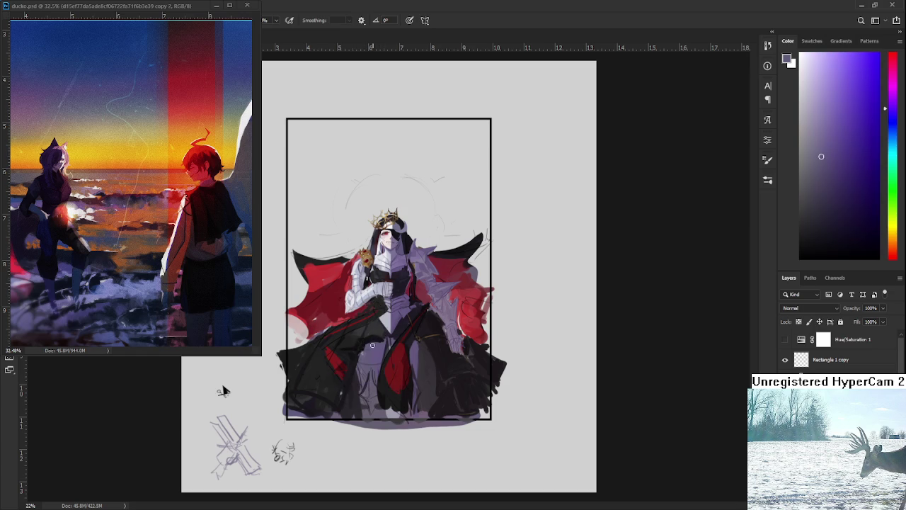
alt+click(374, 336)
alt+click(380, 342)
alt+click(376, 340)
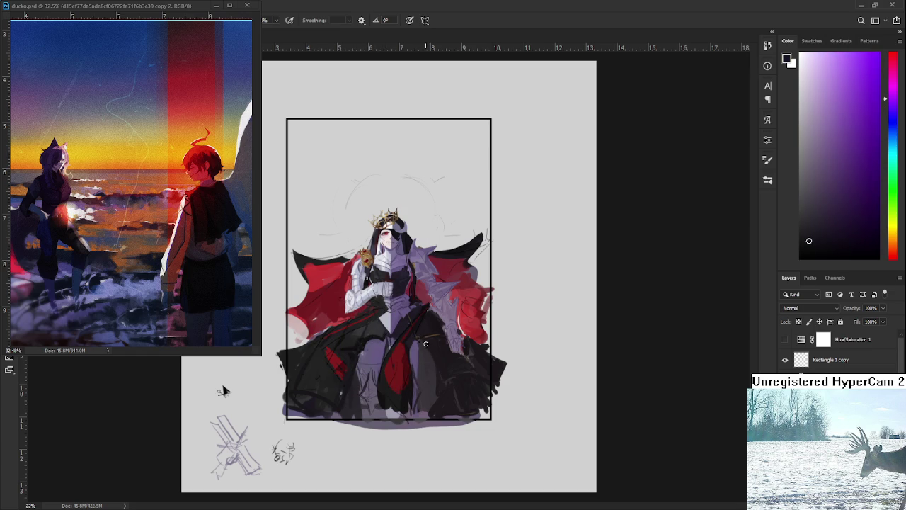
alt+click(417, 347)
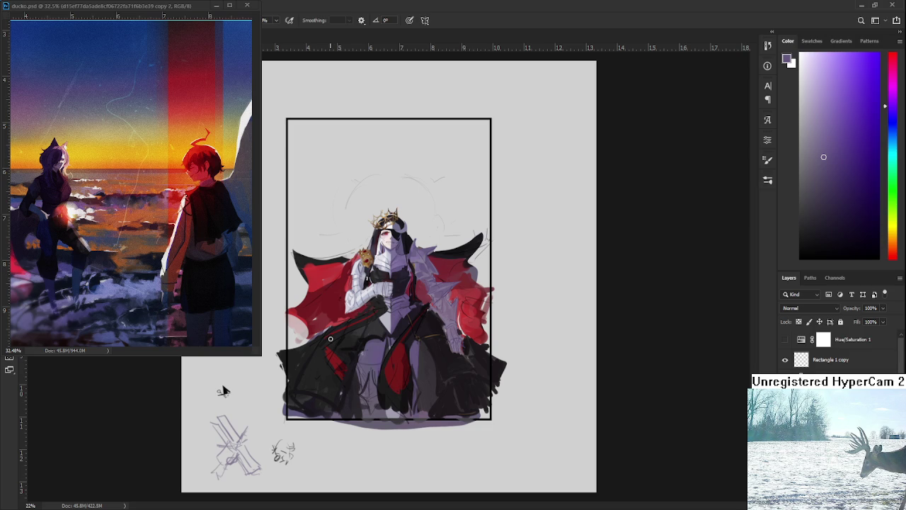
Step: Sample near-black and dark blue-violet, then paint dark strokes along the lower-left skirt
mouse_move(340, 326)
mouse_down()
mouse_move(363, 339)
mouse_move(347, 334)
mouse_up()
alt+click(359, 346)
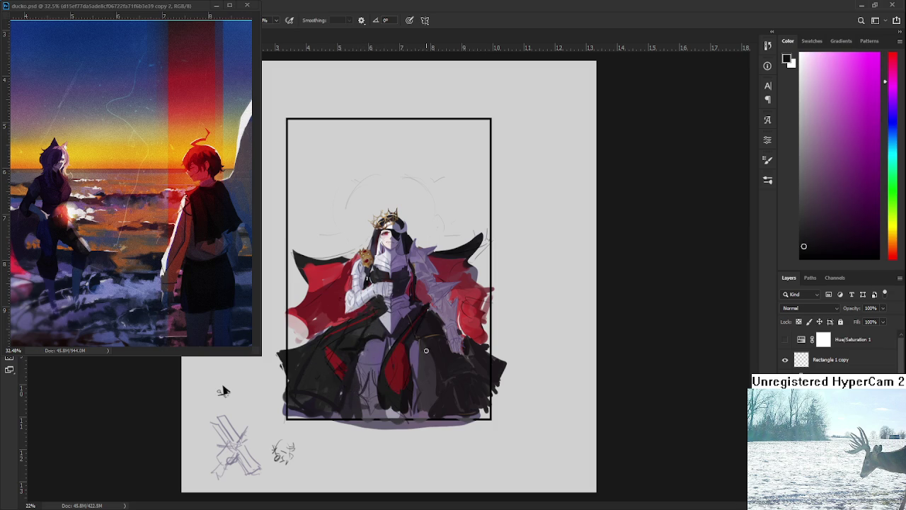
alt+click(306, 347)
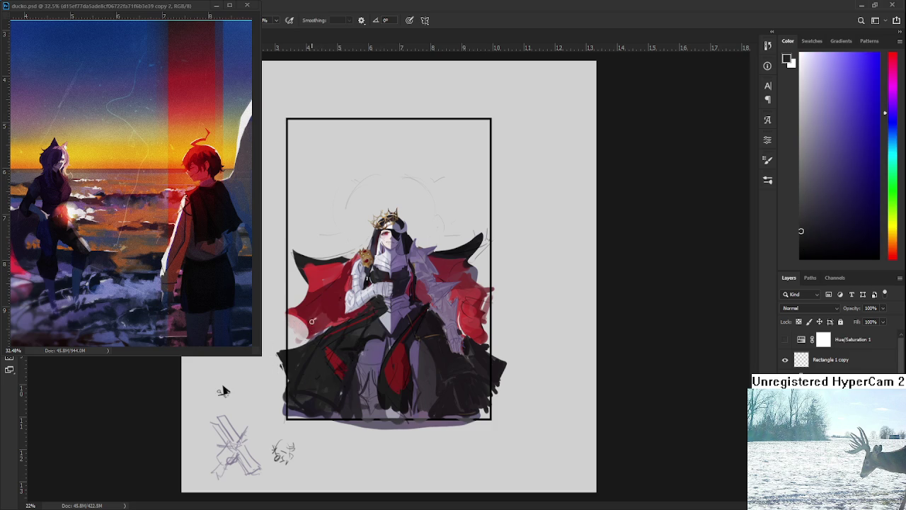
mouse_move(282, 325)
mouse_down()
mouse_move(325, 333)
mouse_move(283, 349)
mouse_move(297, 330)
mouse_move(302, 341)
mouse_move(325, 333)
mouse_move(314, 330)
mouse_up()
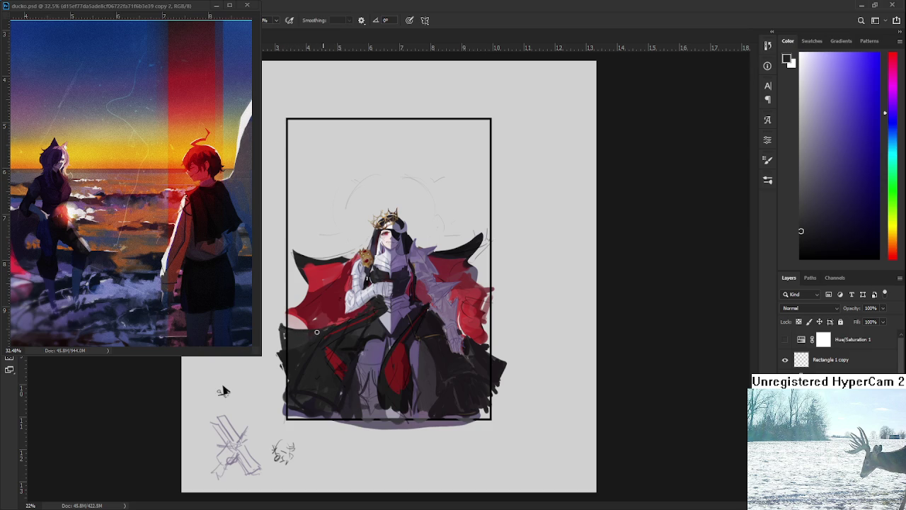
Step: Sample reds and near-black from the skirt and paint a dark stroke beside the right hand
alt+click(318, 332)
alt+click(323, 327)
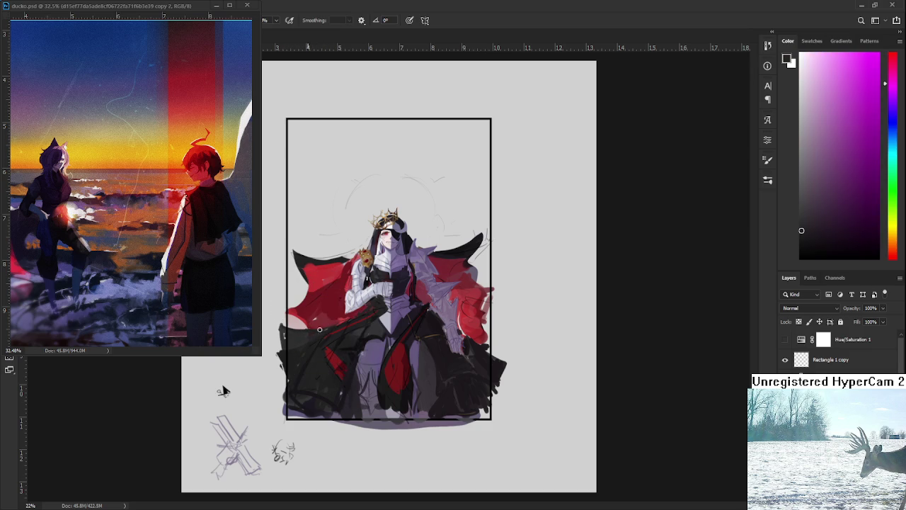
alt+click(330, 327)
alt+click(324, 331)
alt+click(324, 333)
drag(457, 327, 485, 337)
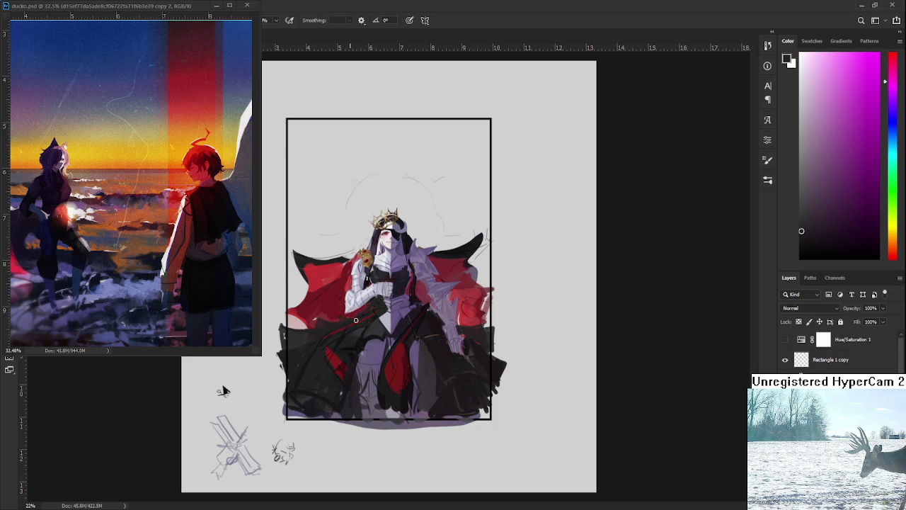
alt+click(346, 319)
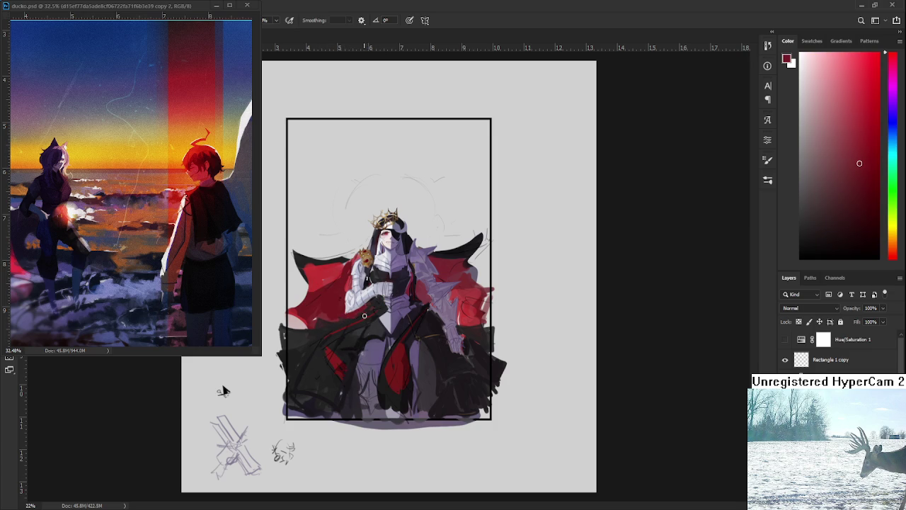
Step: Zoom in and sample purple and purple-grey tones from the chest and lower robe
scroll(403, 327, down, 1)
scroll(400, 322, down, 1)
scroll(393, 315, up, 1)
scroll(388, 310, up, 2)
scroll(379, 397, up, 1)
scroll(379, 403, down, 1)
scroll(376, 411, down, 1)
scroll(375, 416, up, 1)
drag(395, 315, 407, 227)
drag(411, 278, 384, 341)
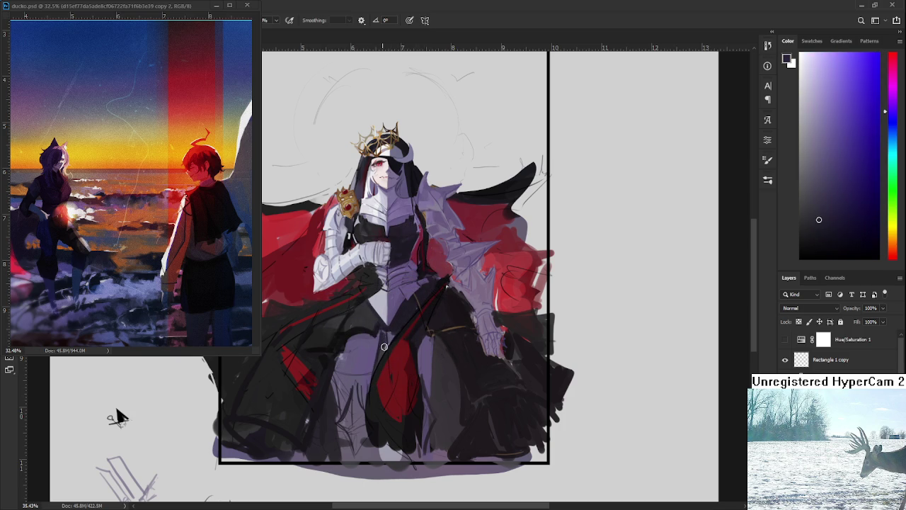
alt+click(377, 336)
alt+click(393, 335)
alt+click(392, 334)
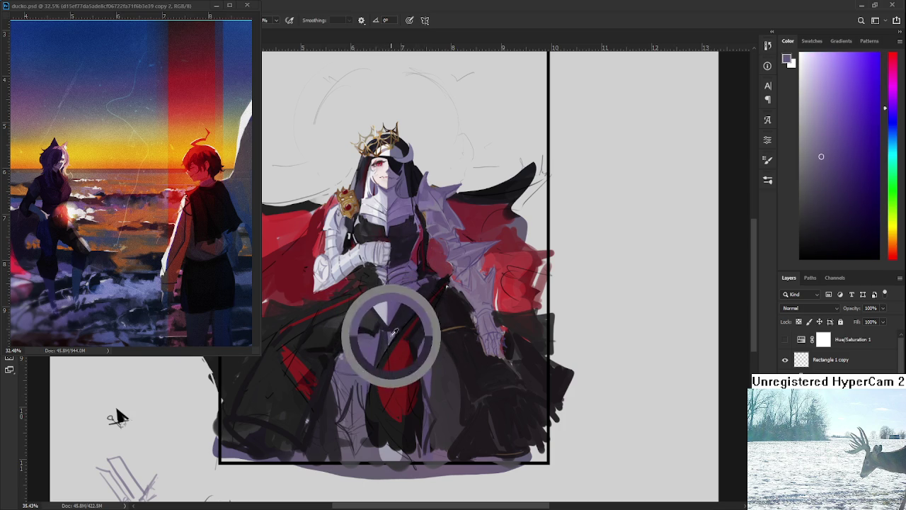
alt+click(394, 334)
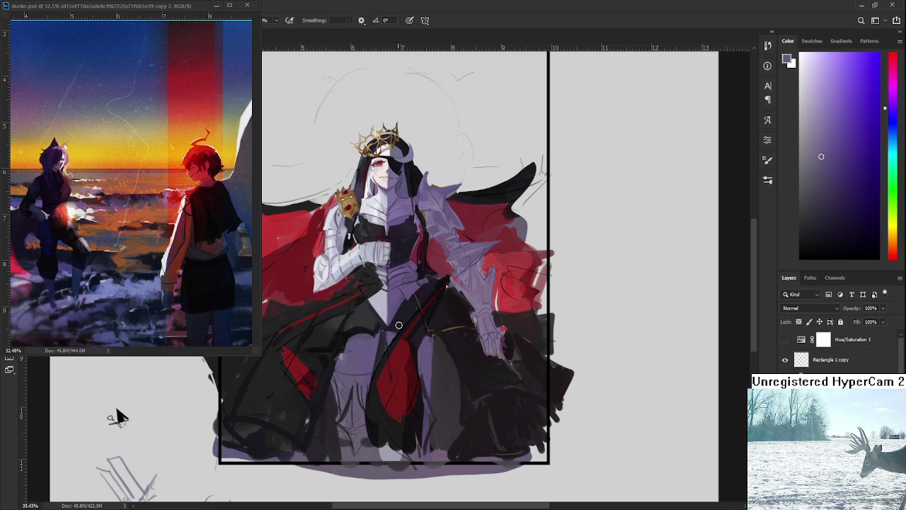
Step: Alternate between darker purple-grey and lighter lavender samples from the lower robe
alt+click(427, 395)
alt+click(433, 349)
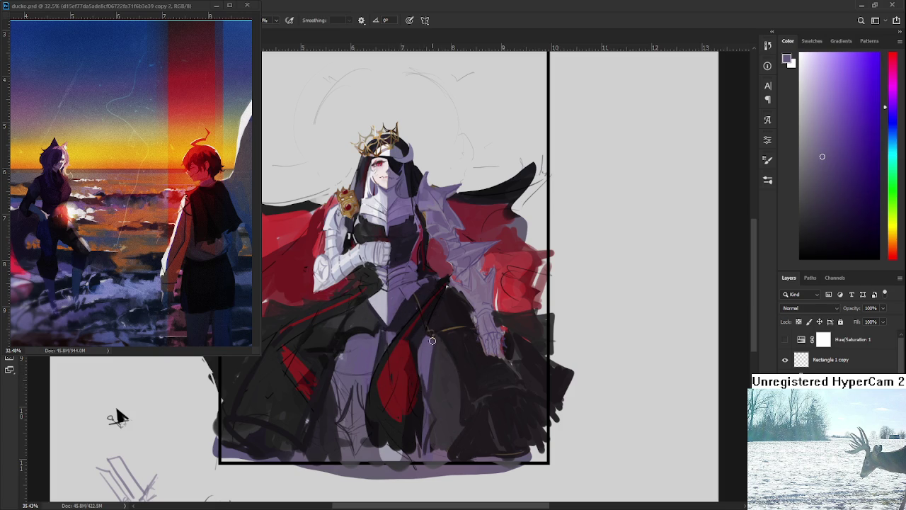
alt+click(430, 393)
alt+click(427, 380)
alt+click(425, 378)
alt+click(424, 391)
alt+click(425, 381)
alt+click(428, 383)
alt+click(427, 388)
alt+click(428, 397)
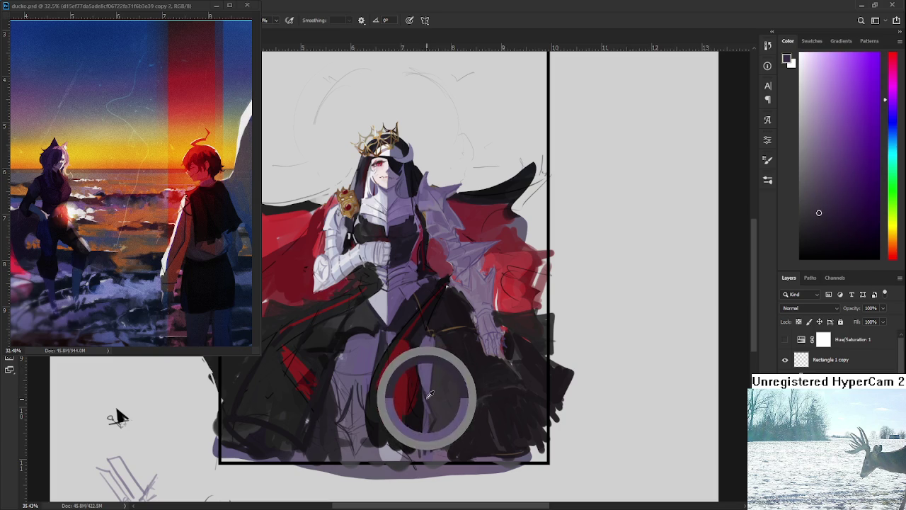
alt+click(434, 401)
alt+click(427, 393)
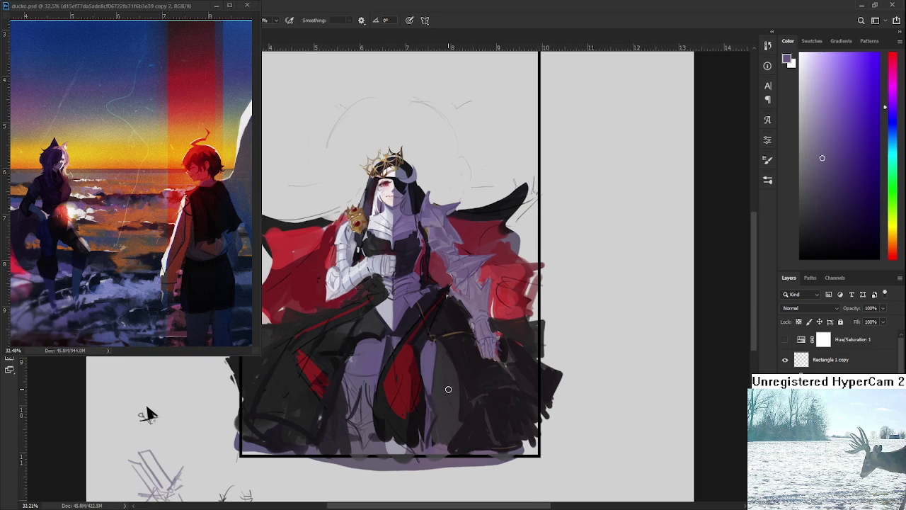
Step: Zoom out and sample dark and lighter greys from the lower skirt
alt+scroll(448, 389, down, 3)
scroll(368, 361, right, 1)
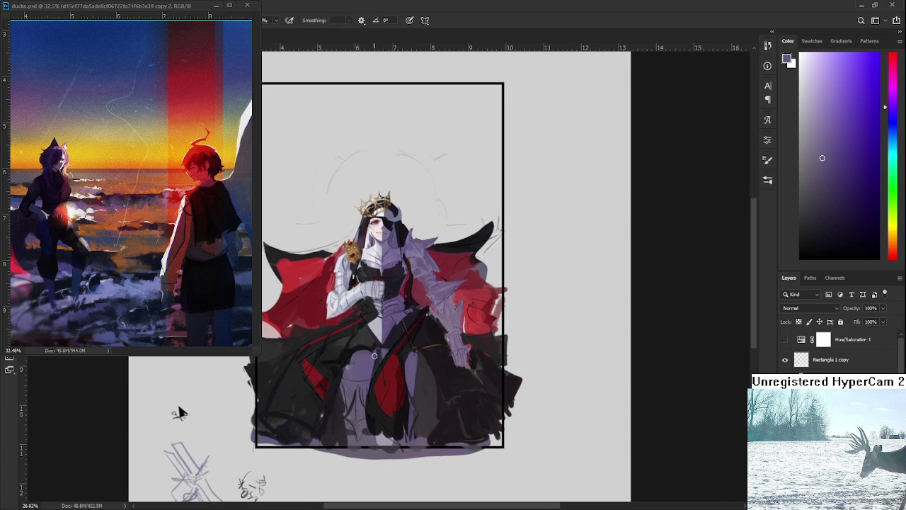
alt+click(339, 394)
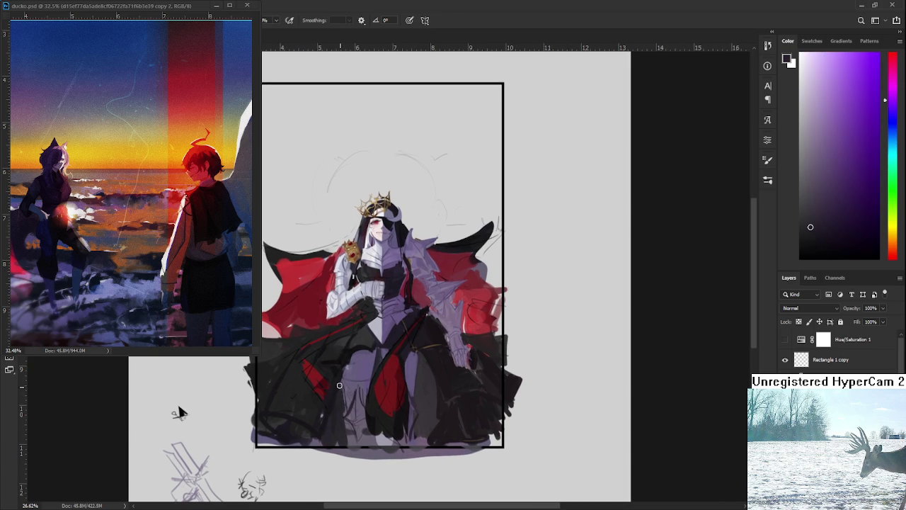
alt+click(351, 387)
drag(351, 388, 349, 400)
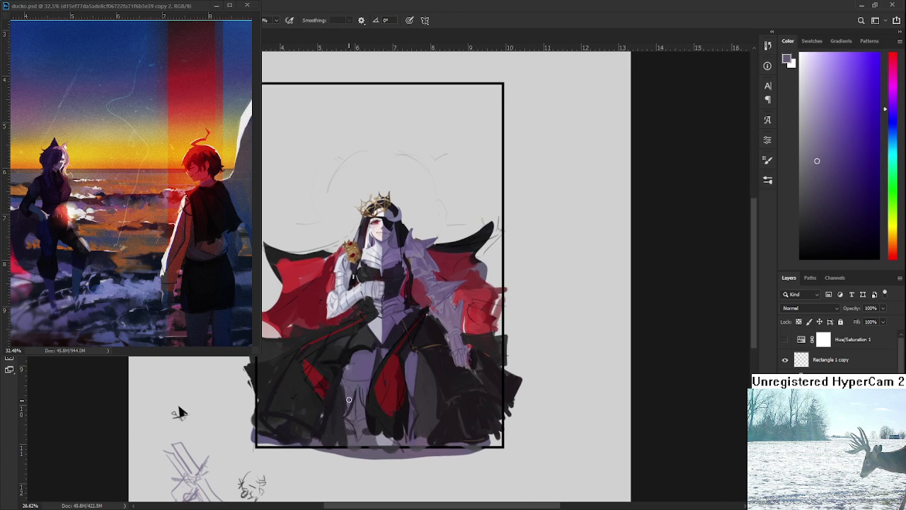
alt+click(352, 389)
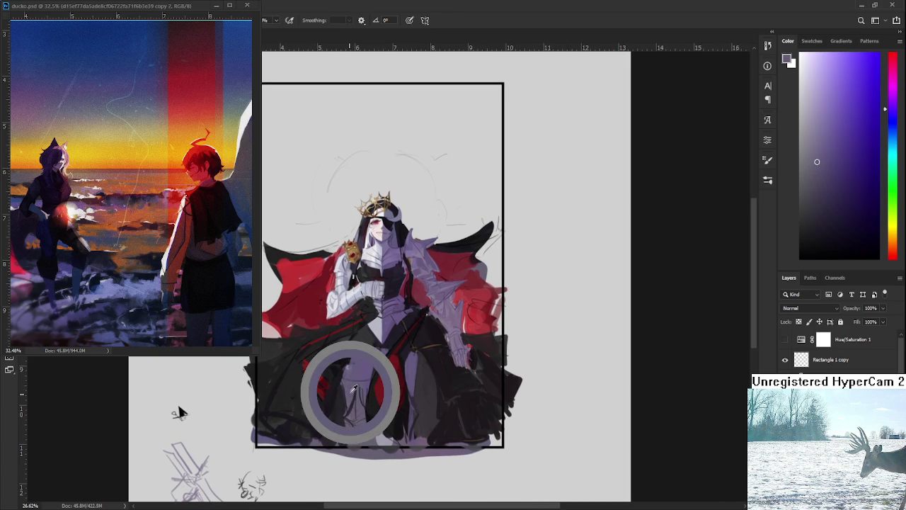
alt+click(358, 383)
alt+click(358, 392)
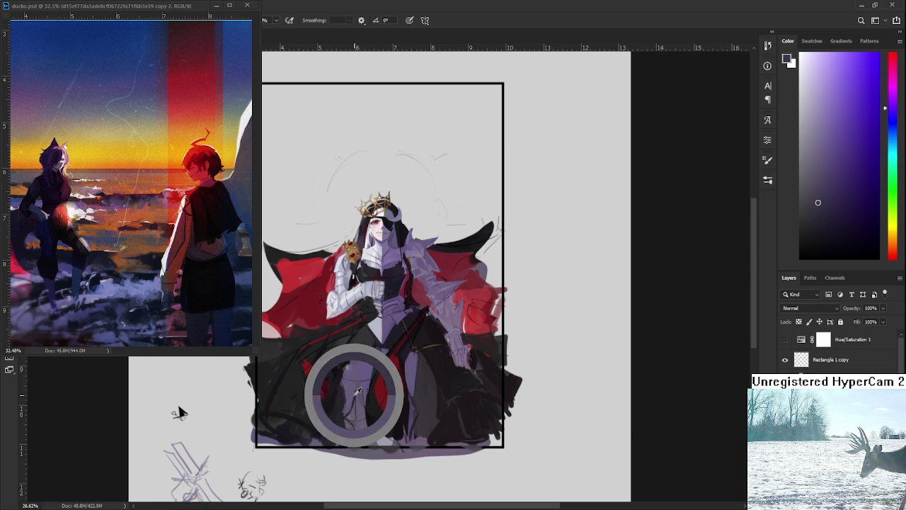
alt+click(358, 384)
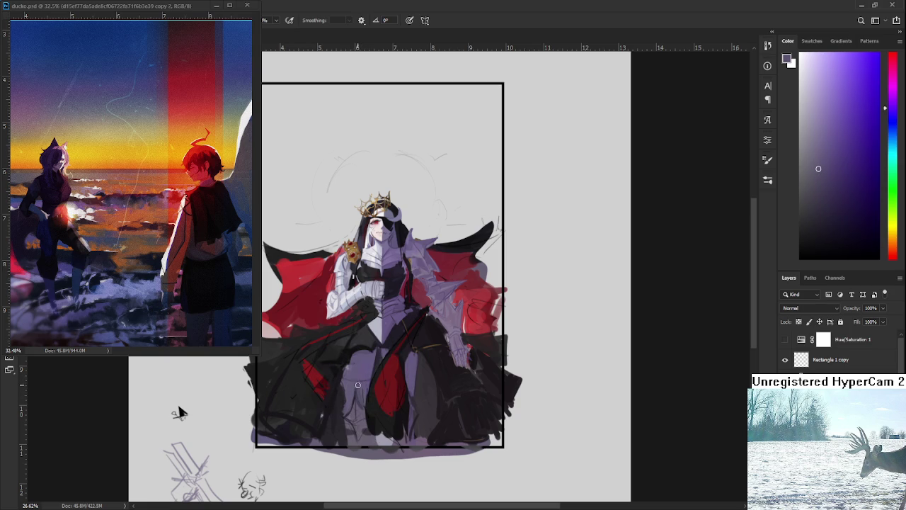
alt+click(363, 390)
Step: Sample dark red, dark purple, dark magenta and dark blue from the skirt and dress
alt+click(365, 392)
alt+click(419, 380)
alt+click(407, 357)
alt+click(399, 345)
alt+click(355, 342)
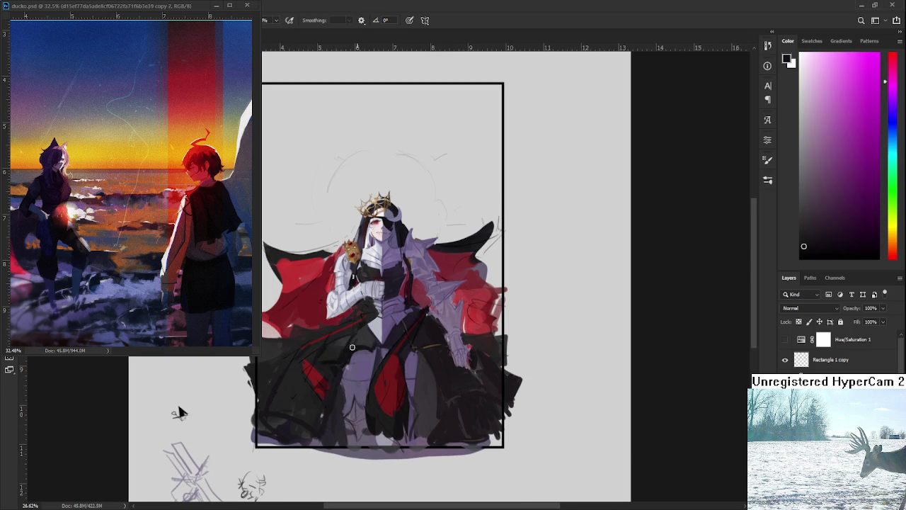
alt+click(356, 341)
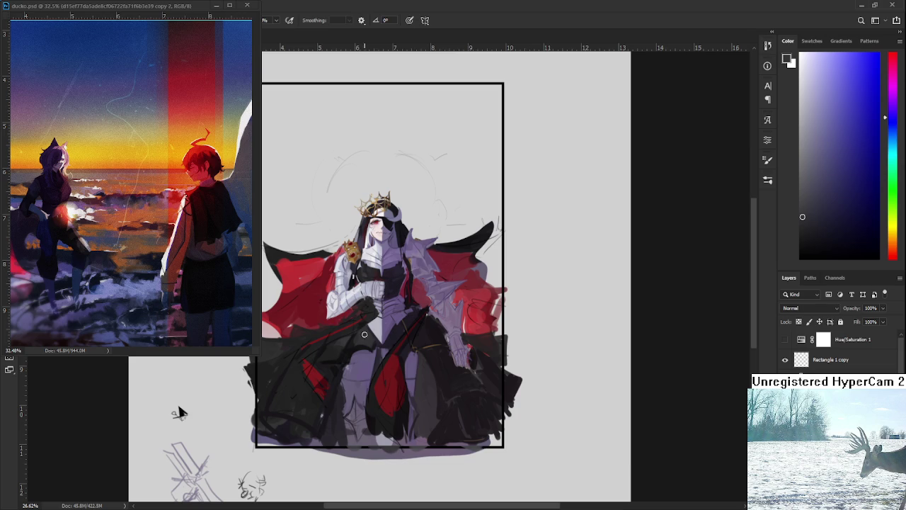
Step: Zoom in and sample dark magenta and violet dress shades to refine the armour
scroll(396, 348, up, 2)
scroll(395, 348, up, 1)
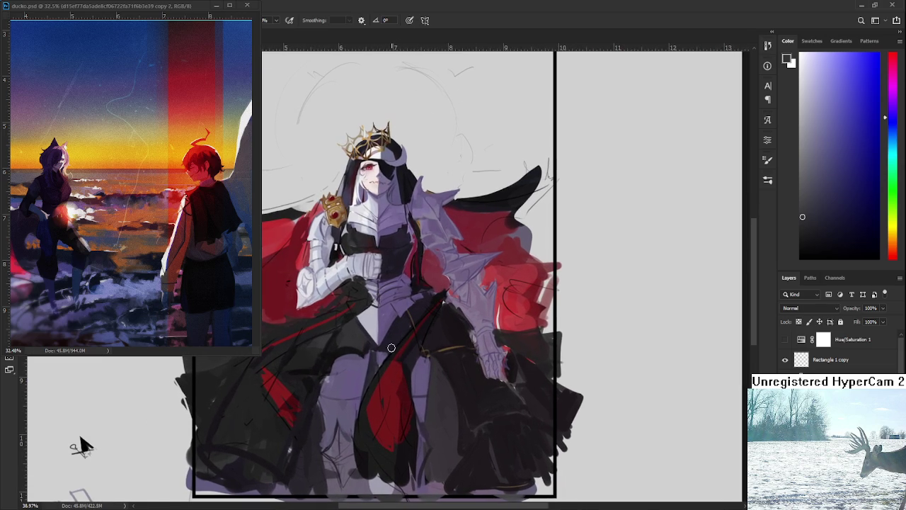
alt+click(337, 350)
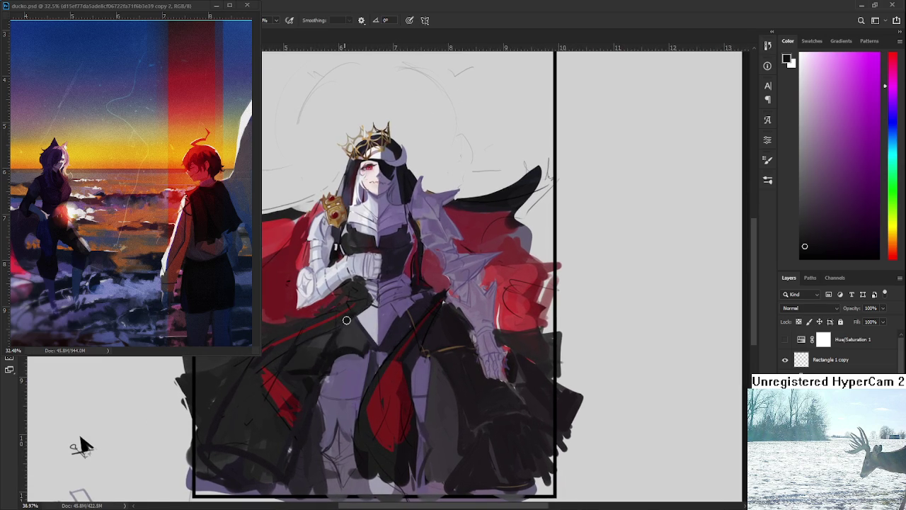
alt+click(347, 323)
alt+click(337, 347)
alt+click(340, 347)
alt+click(335, 348)
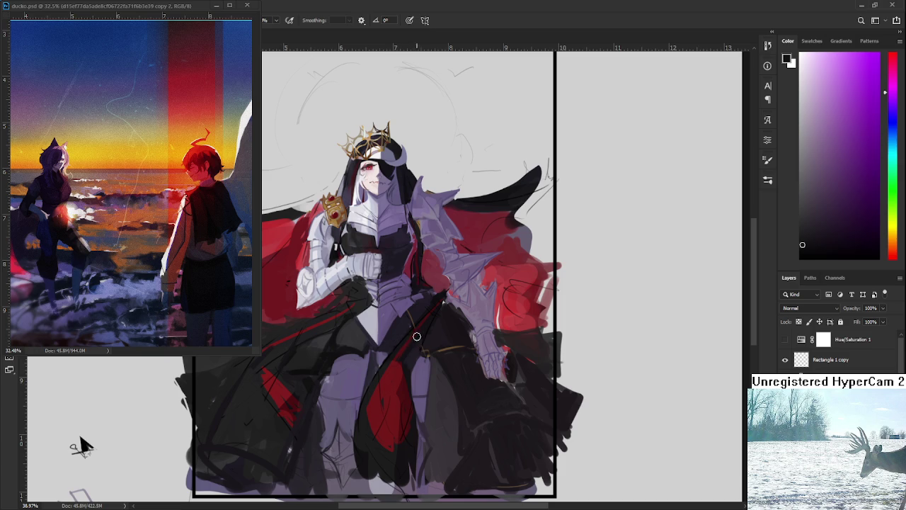
Step: Pick up purple-grey and pinker tones from the lower figure for armour touches
alt+click(412, 346)
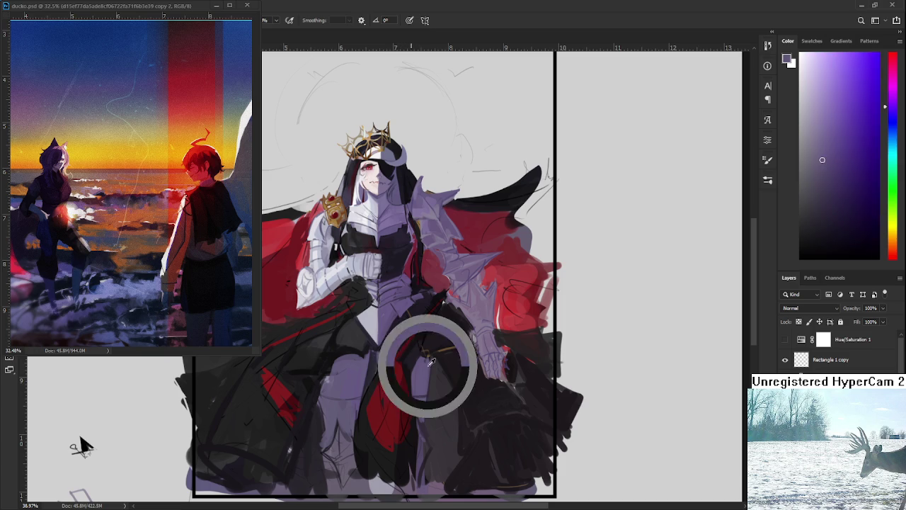
alt+click(329, 354)
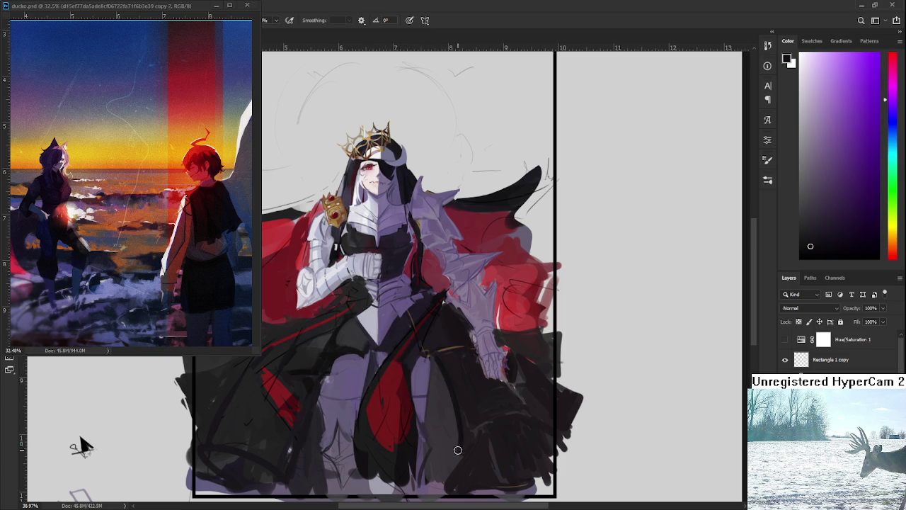
alt+click(449, 396)
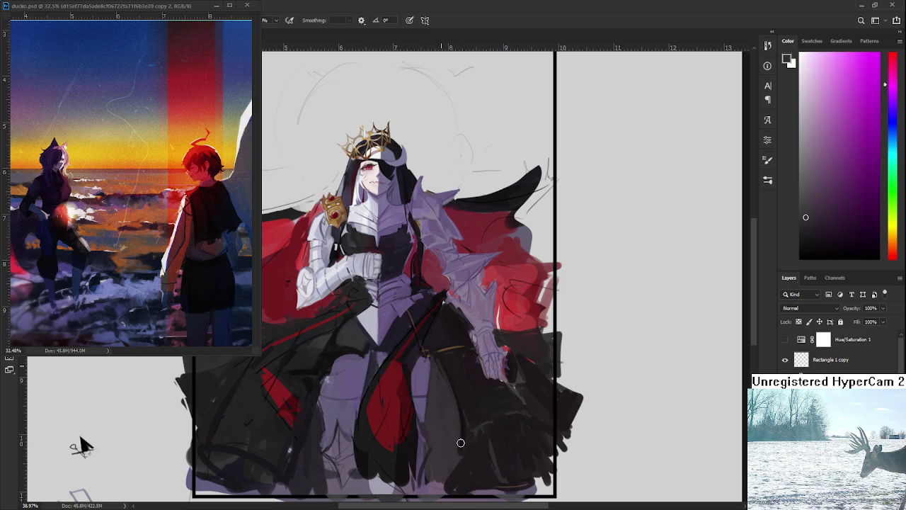
alt+click(458, 424)
alt+click(439, 381)
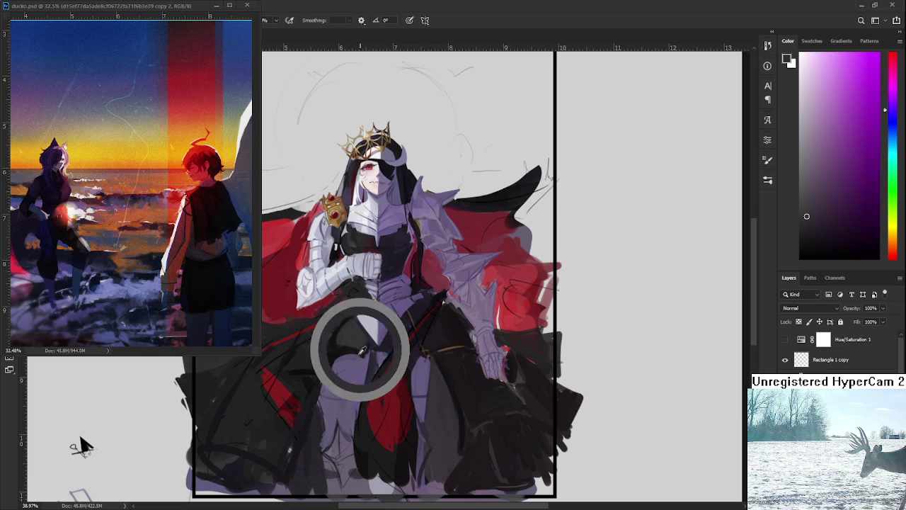
Step: Refine the armour and gauntlet with lavender, dark gown and dark blue shades
alt+click(351, 349)
alt+click(363, 360)
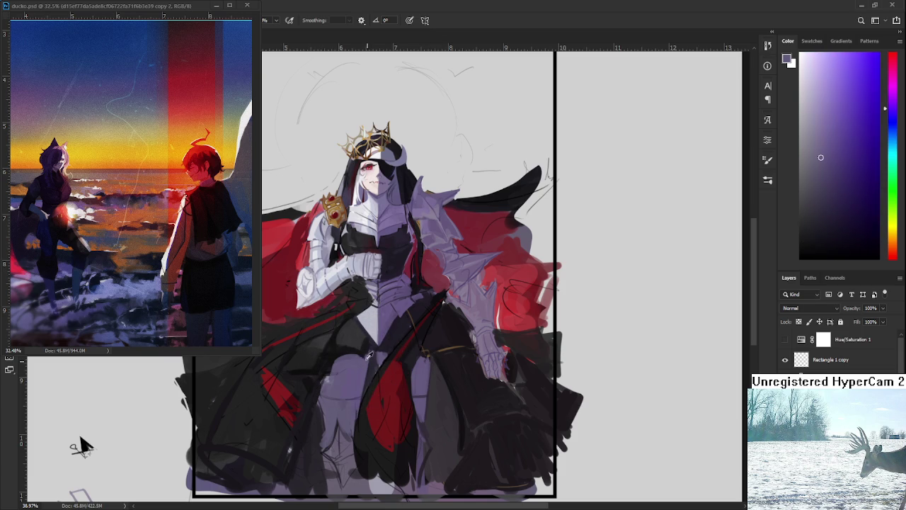
alt+click(365, 343)
alt+click(365, 337)
alt+click(345, 346)
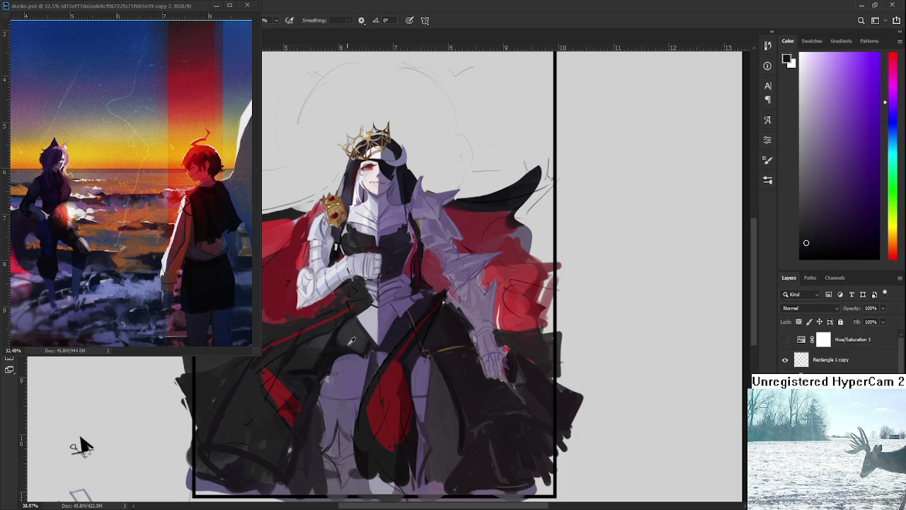
alt+click(343, 340)
alt+click(338, 343)
alt+click(347, 337)
alt+click(351, 335)
alt+click(365, 350)
alt+click(344, 338)
alt+click(342, 338)
alt+click(353, 332)
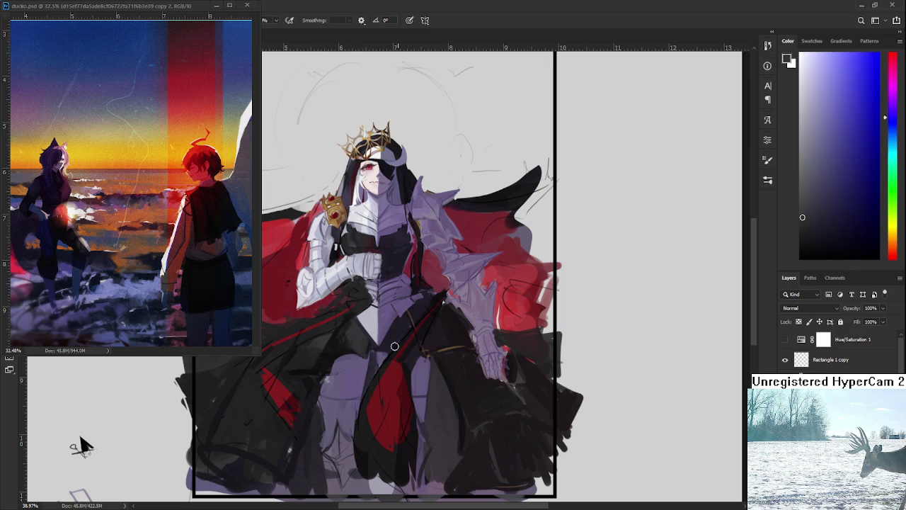
Step: Sample light purple and near-black tones, then dab dark red onto the shoulder brooch
alt+click(357, 374)
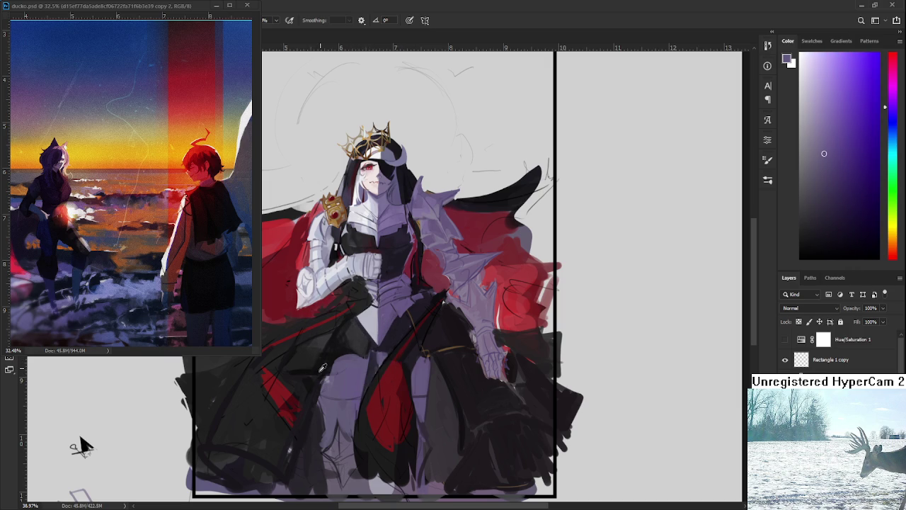
alt+click(320, 370)
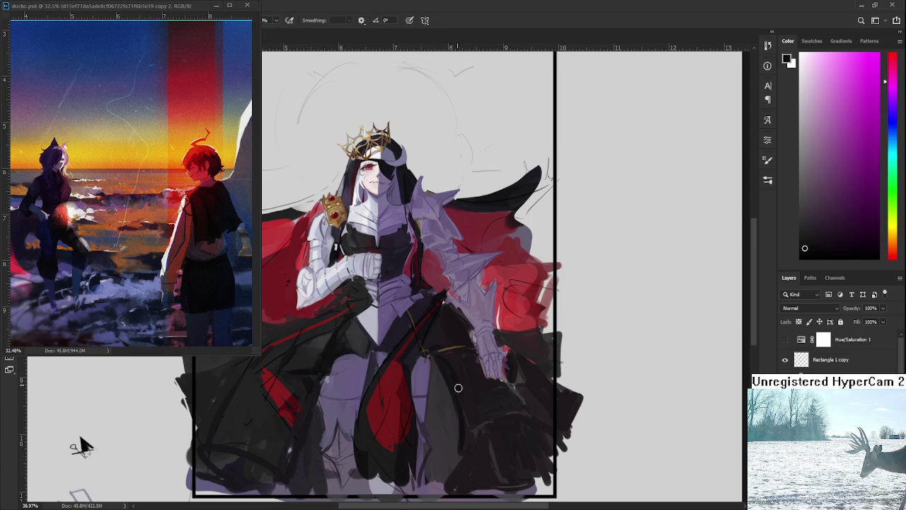
alt+click(448, 363)
click(330, 219)
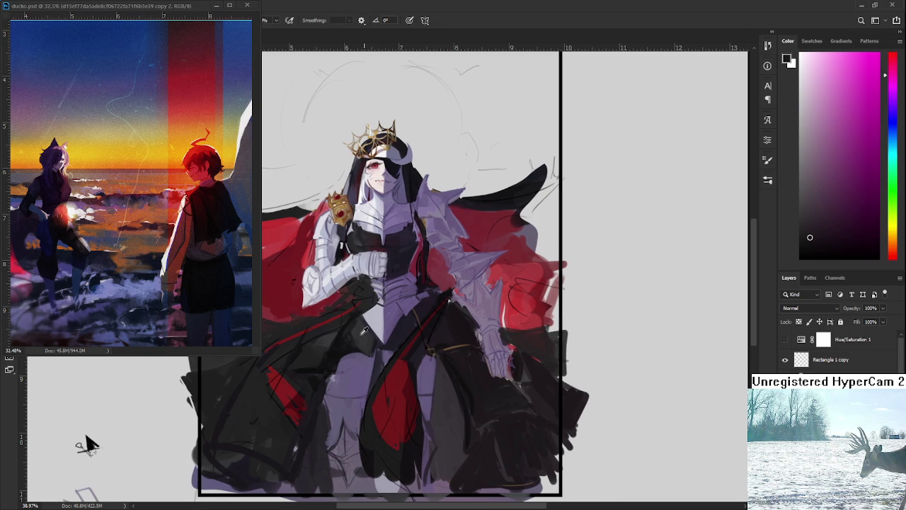
Step: Add greyish-purple armour touches and zoom back out
alt+click(319, 429)
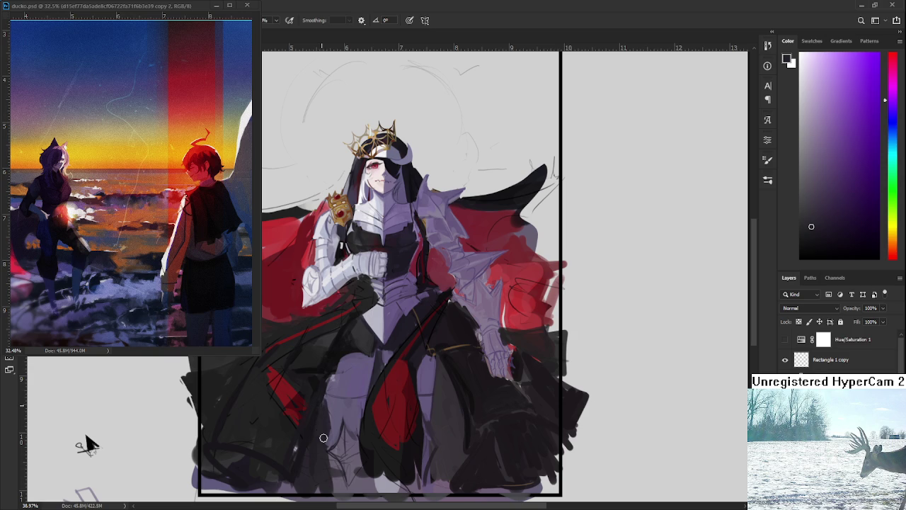
alt+click(335, 411)
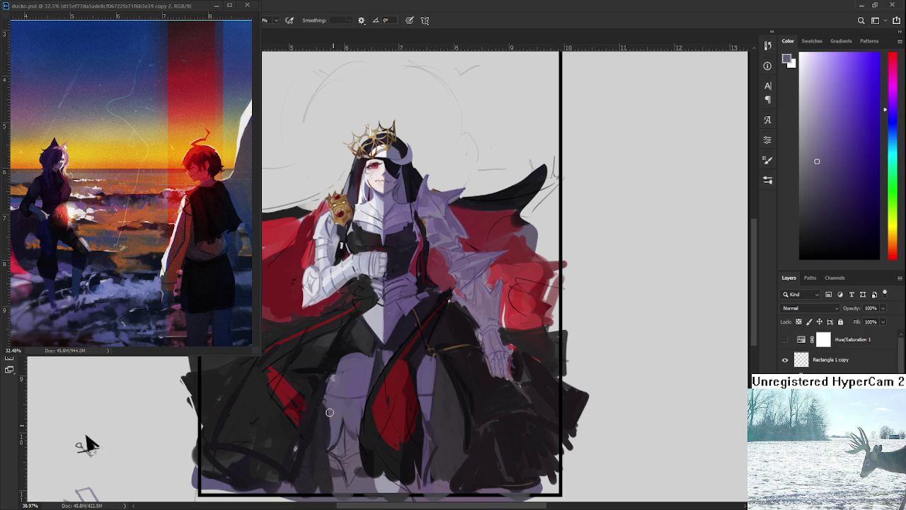
scroll(371, 392, down, 1)
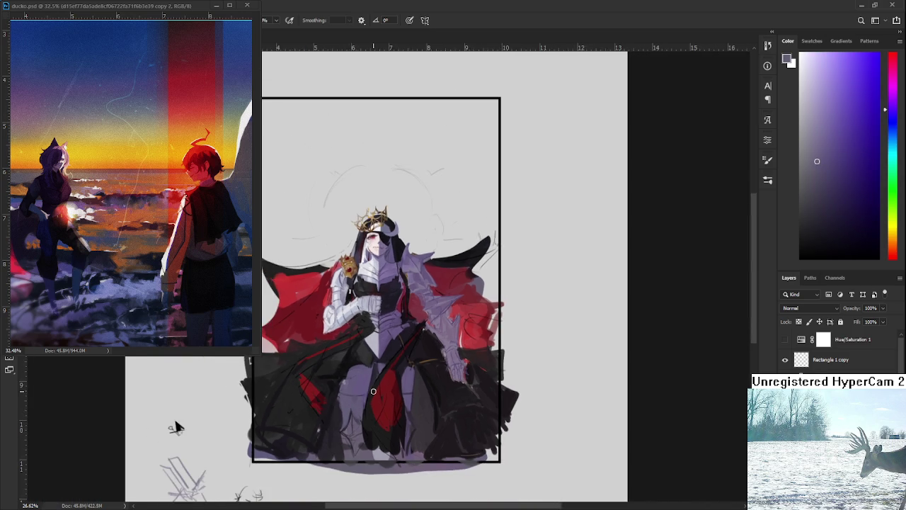
Step: Fill the grey gap on the cape's left edge with red and darken its upper-left edge
scroll(375, 386, down, 1)
scroll(380, 379, down, 1)
scroll(384, 374, up, 1)
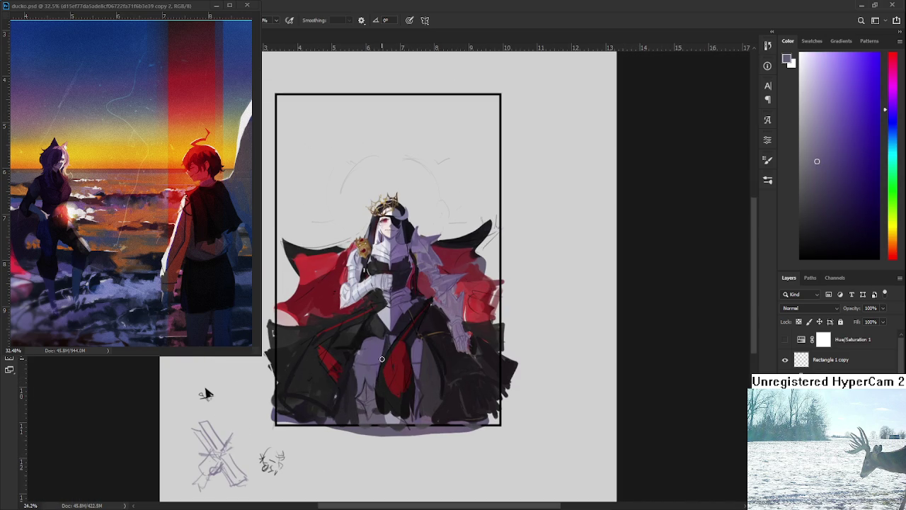
alt+click(319, 272)
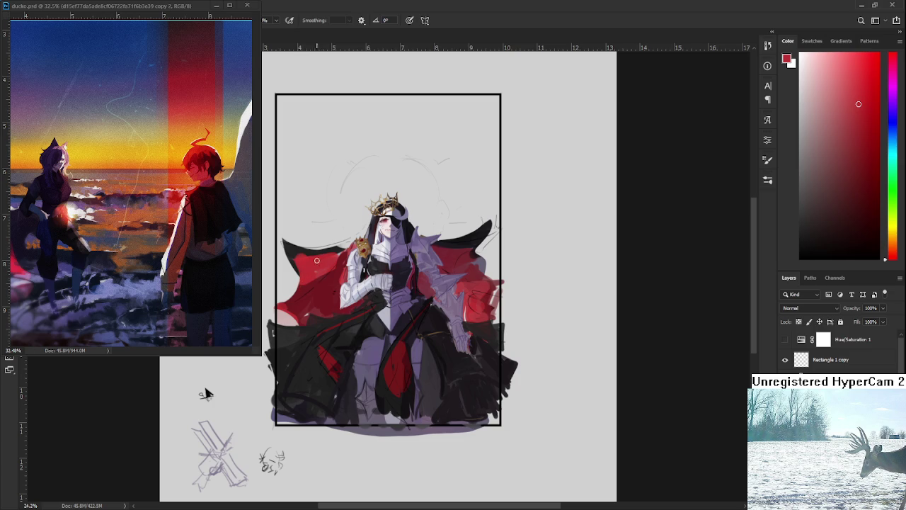
mouse_move(309, 262)
mouse_down()
mouse_move(287, 269)
mouse_move(283, 304)
mouse_move(297, 287)
mouse_move(287, 241)
mouse_move(336, 245)
mouse_up()
alt+click(287, 248)
Step: Touch up the cape's upper-left edge, alternating erasing with resampled red and dark tones
key(e)
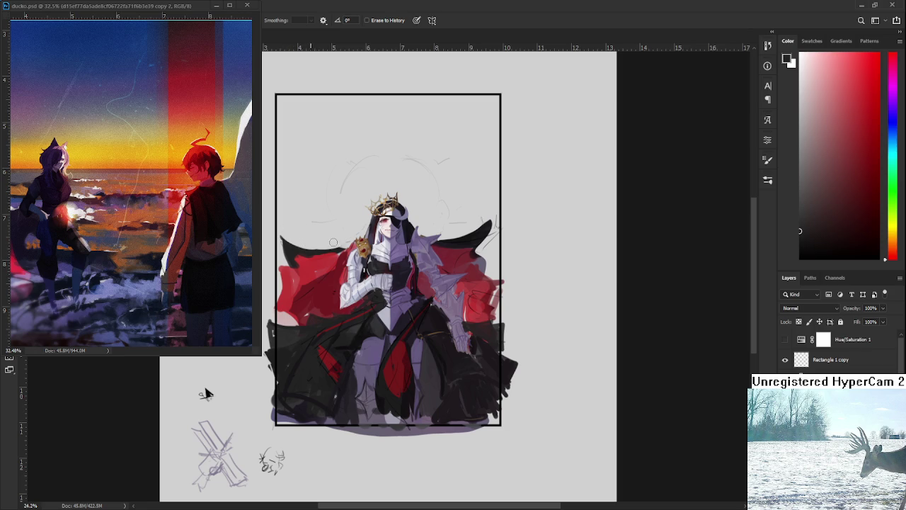
key(b)
drag(320, 231, 309, 250)
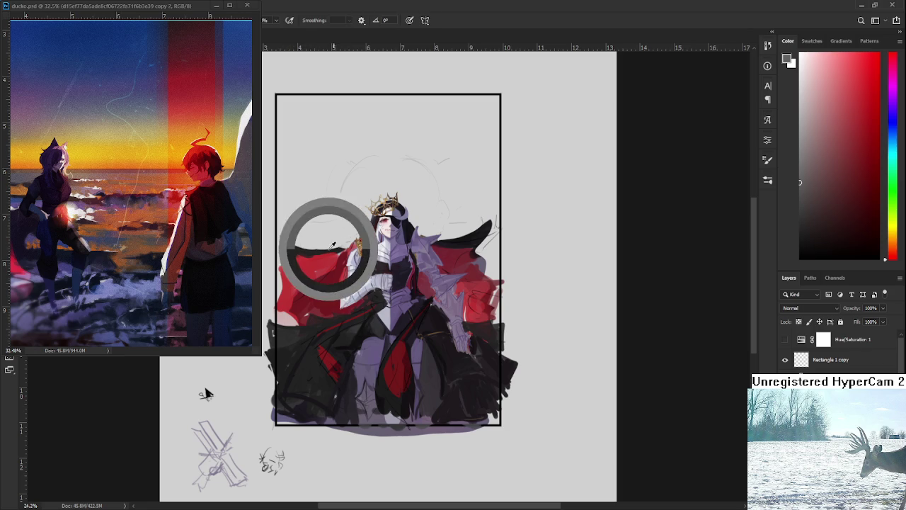
alt+click(304, 262)
alt+click(306, 240)
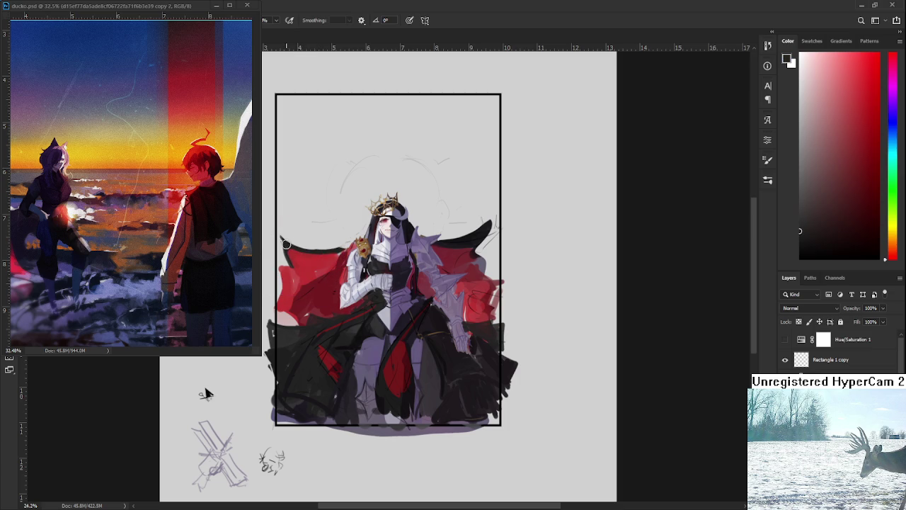
alt+click(331, 250)
key(e)
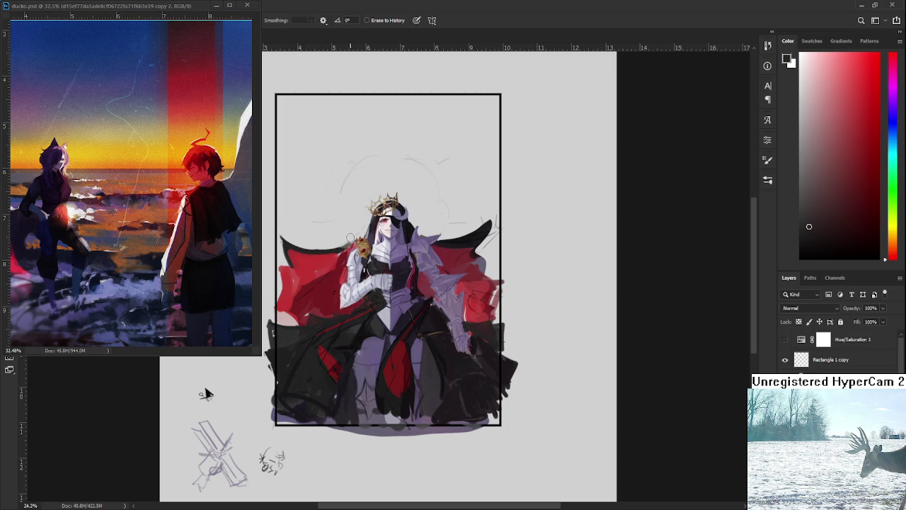
key(b)
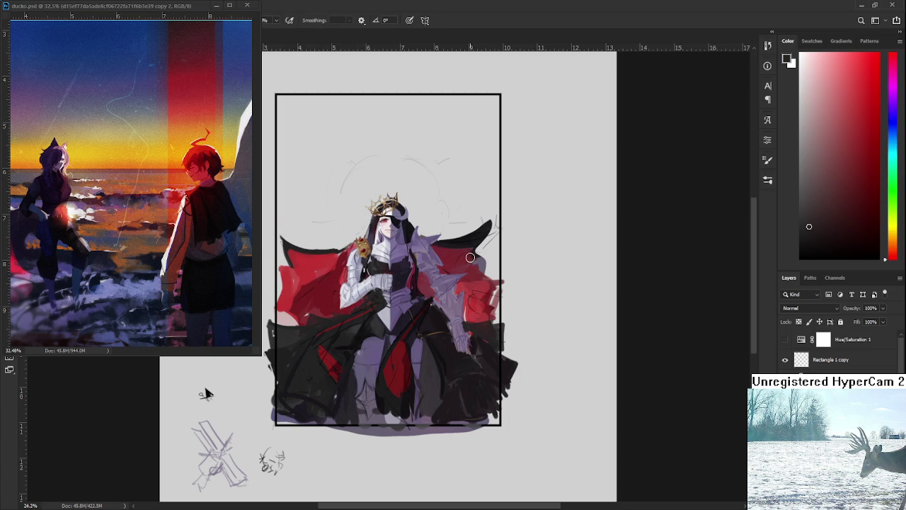
Step: Clean up the cape's right edge with dark red and purple-black tones and erasing
alt+click(442, 248)
alt+click(473, 242)
alt+click(471, 238)
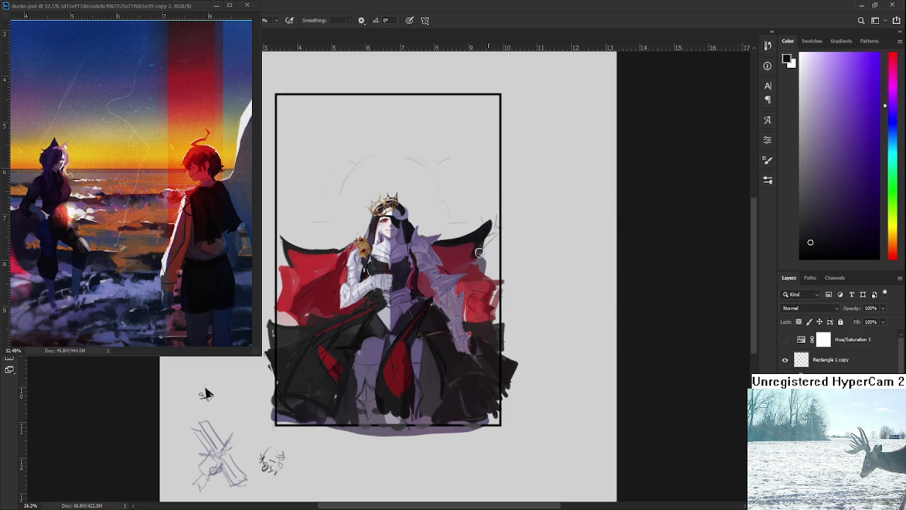
key(e)
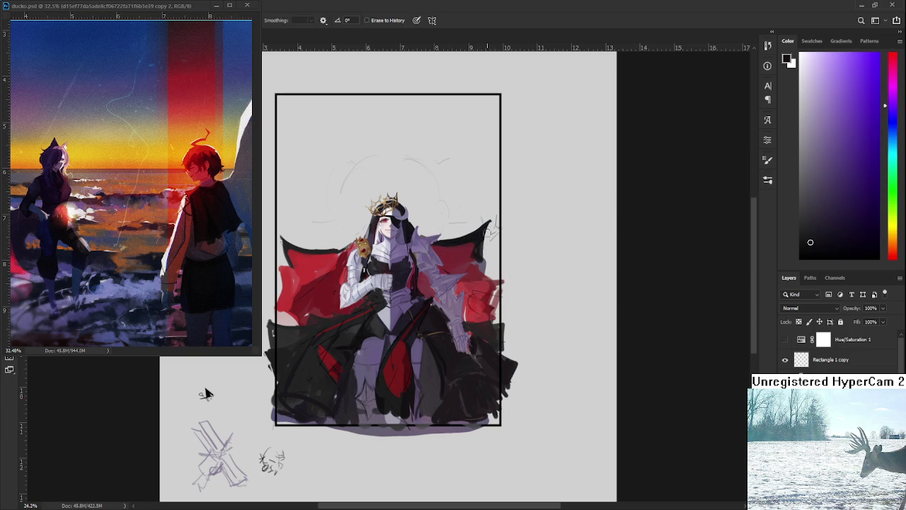
key(b)
Step: Extend the cape's right edge with lighter red strokes
alt+click(471, 241)
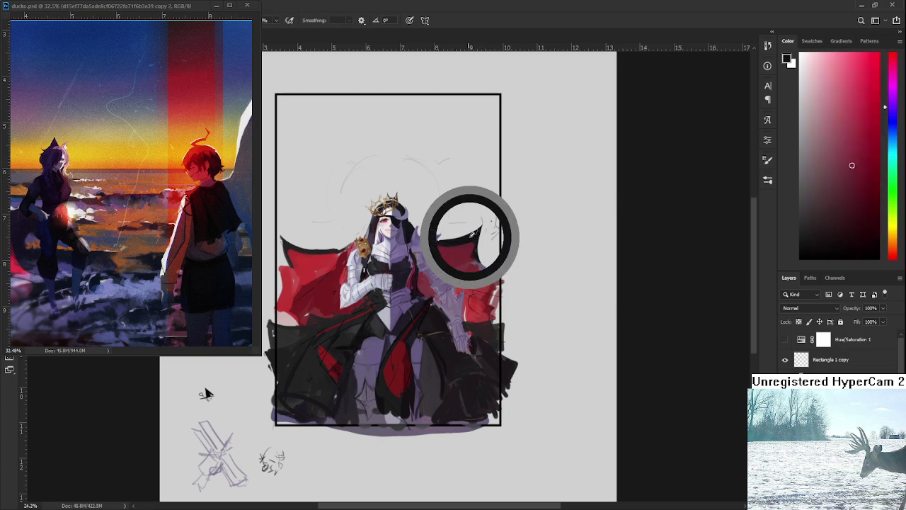
alt+click(469, 244)
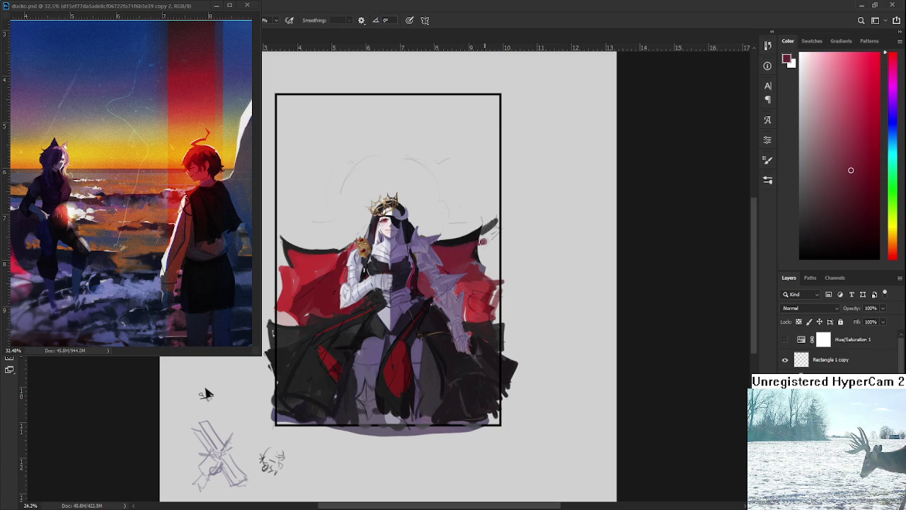
key(e)
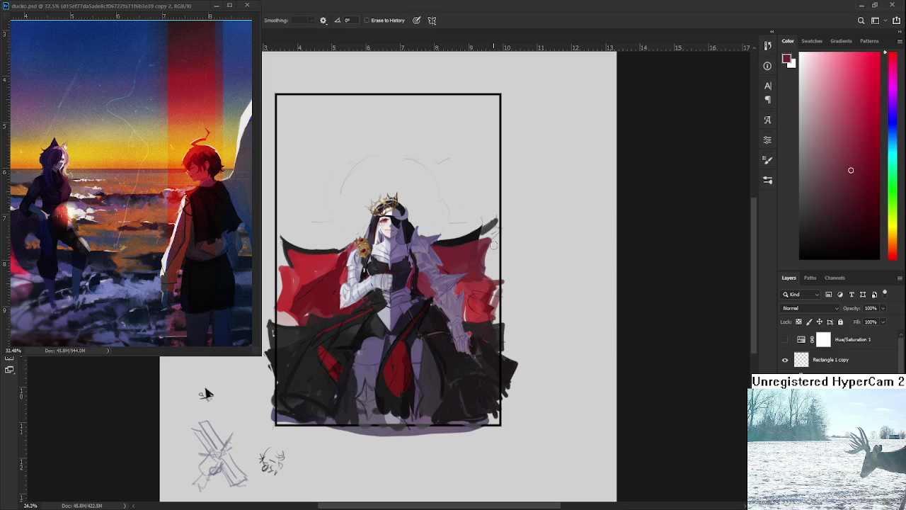
key(b)
alt+click(478, 257)
alt+click(487, 279)
drag(468, 282, 497, 275)
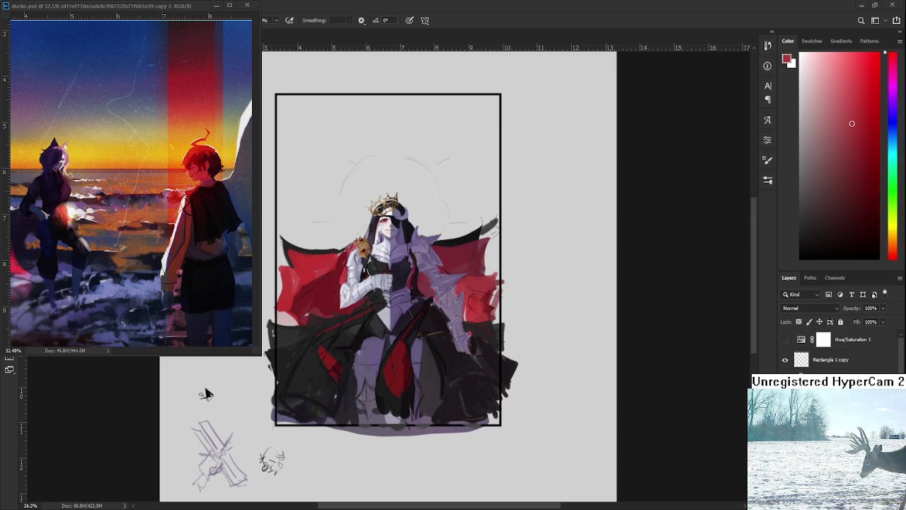
Step: Layer near-black purple and dark magenta strokes over the lower gown
alt+click(363, 337)
alt+click(363, 337)
alt+click(366, 338)
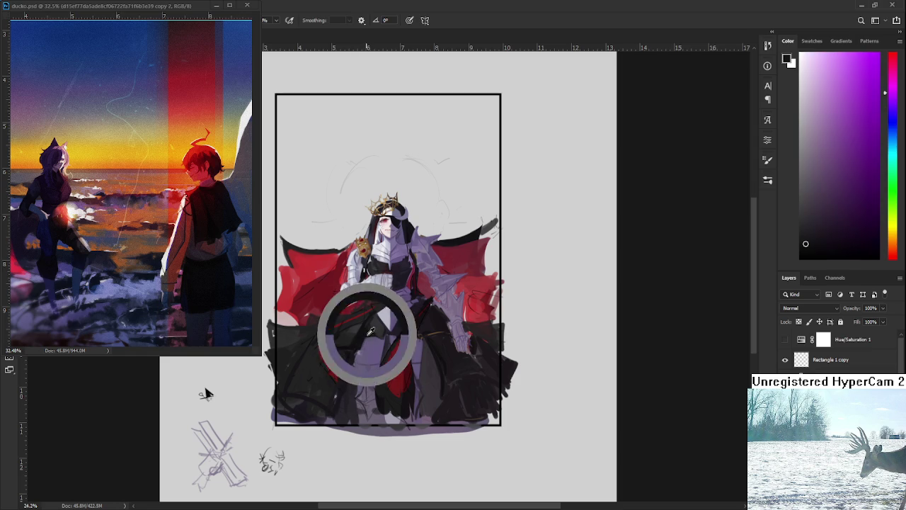
alt+click(370, 335)
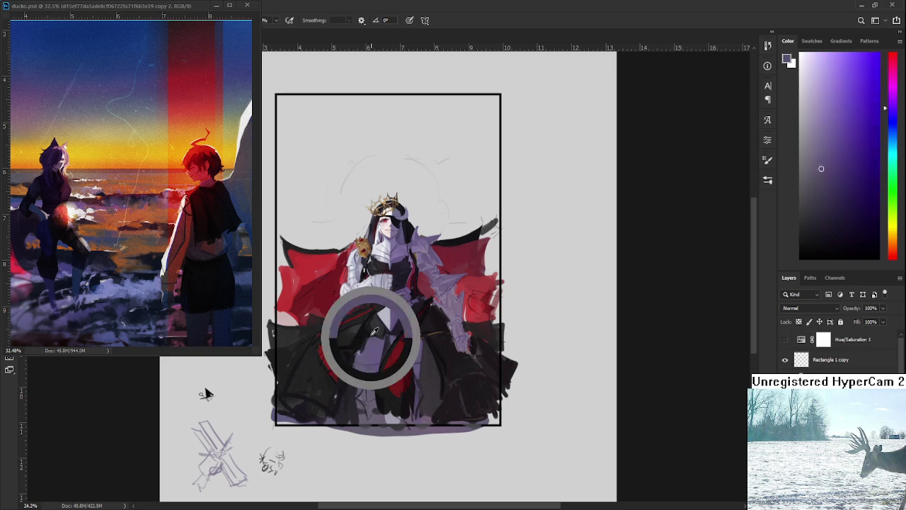
alt+click(457, 354)
alt+click(434, 369)
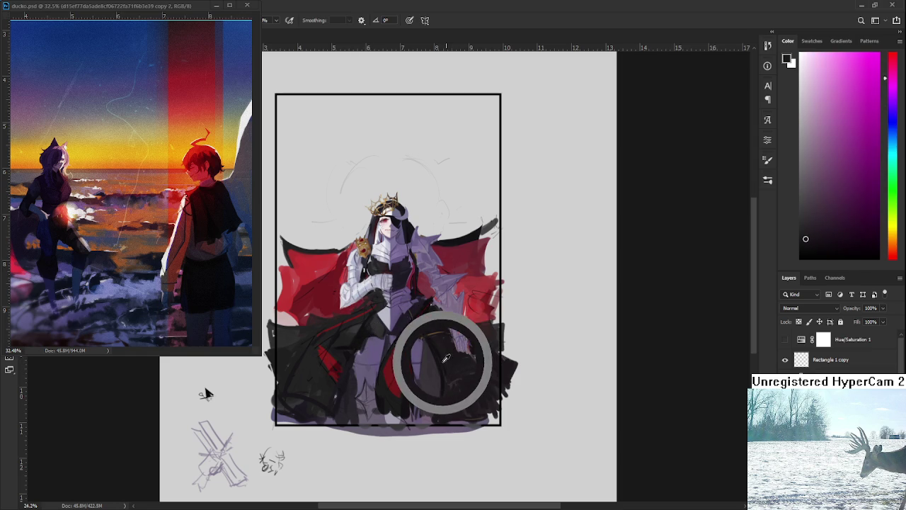
alt+click(443, 354)
alt+click(443, 337)
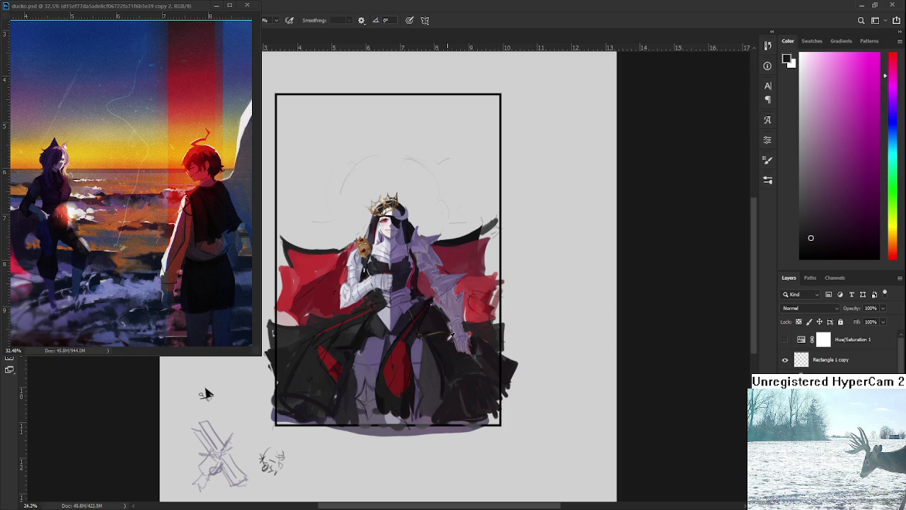
alt+click(438, 342)
alt+click(433, 345)
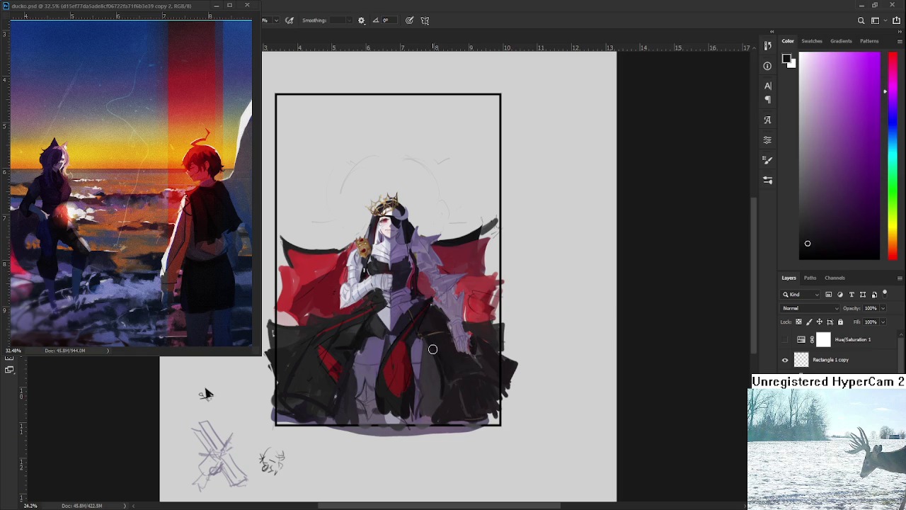
Step: Add magenta and violet-tinted dark strokes to the lower-right gown, then check the reference image
alt+click(467, 392)
alt+click(466, 398)
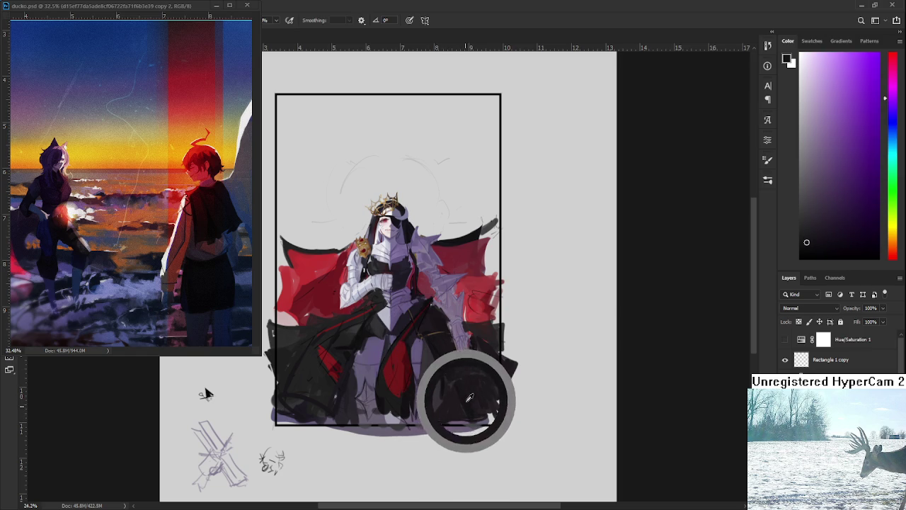
alt+click(482, 394)
alt+click(486, 387)
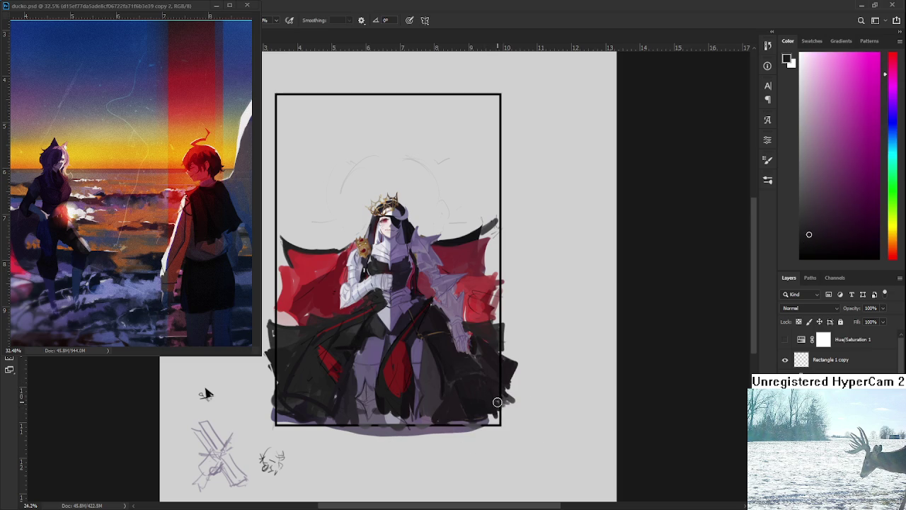
alt+click(434, 307)
alt+click(442, 369)
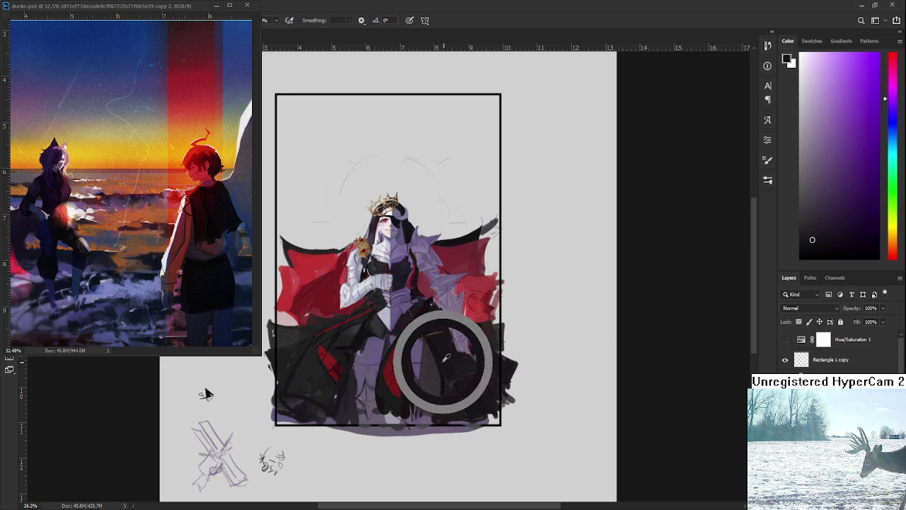
alt+click(332, 389)
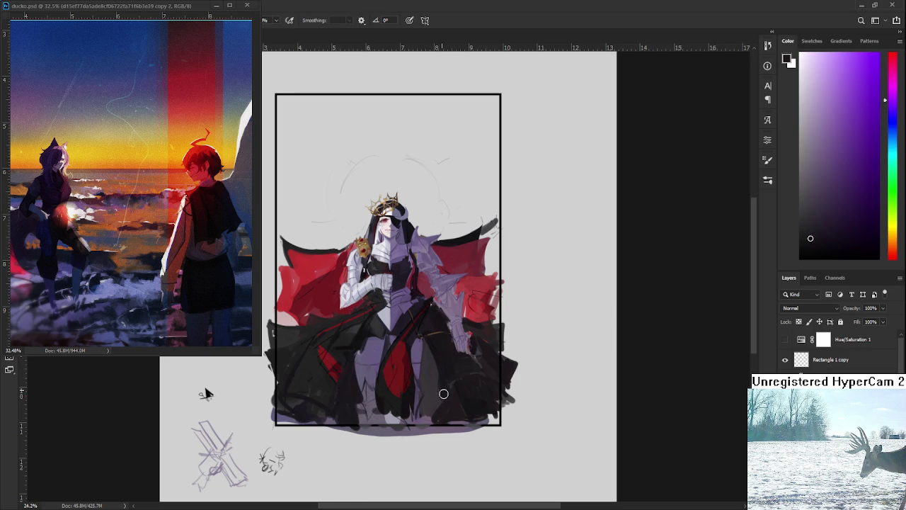
alt+click(440, 358)
click(150, 6)
click(205, 395)
Step: Undo the latest lower-skirt strokes and pick a dark grey from the gown
key(ctrl+z)
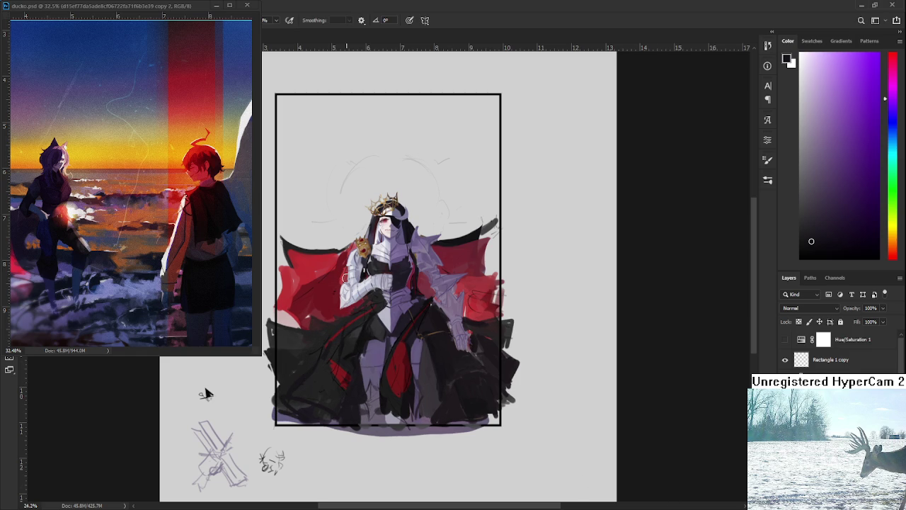
alt+click(367, 336)
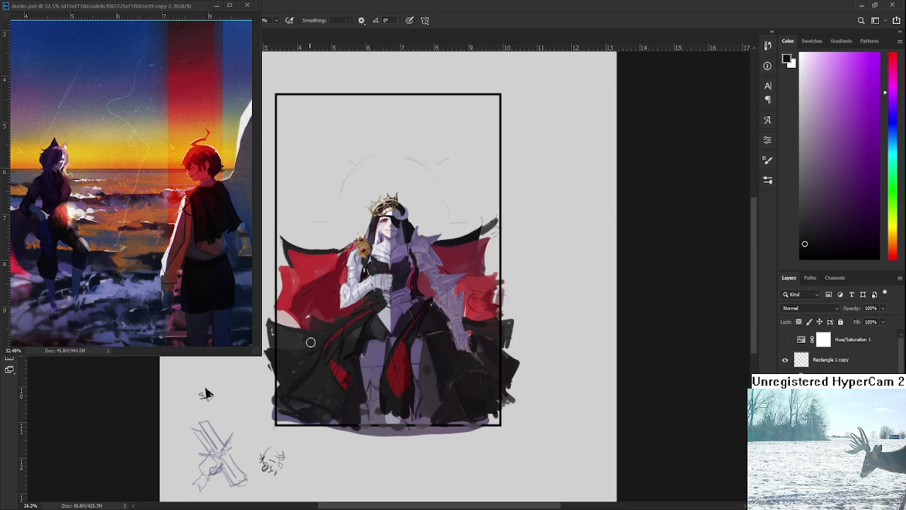
Step: Eyedrop several dark tones from the queen's skirt with Alt-click
mouse_move(329, 361)
mouse_down()
mouse_move(363, 343)
mouse_move(358, 351)
mouse_up()
alt+click(439, 360)
alt+click(429, 375)
alt+click(439, 366)
alt+click(430, 361)
Step: Sample pinker and dark red tones from the upper robe
alt+click(432, 344)
alt+click(419, 334)
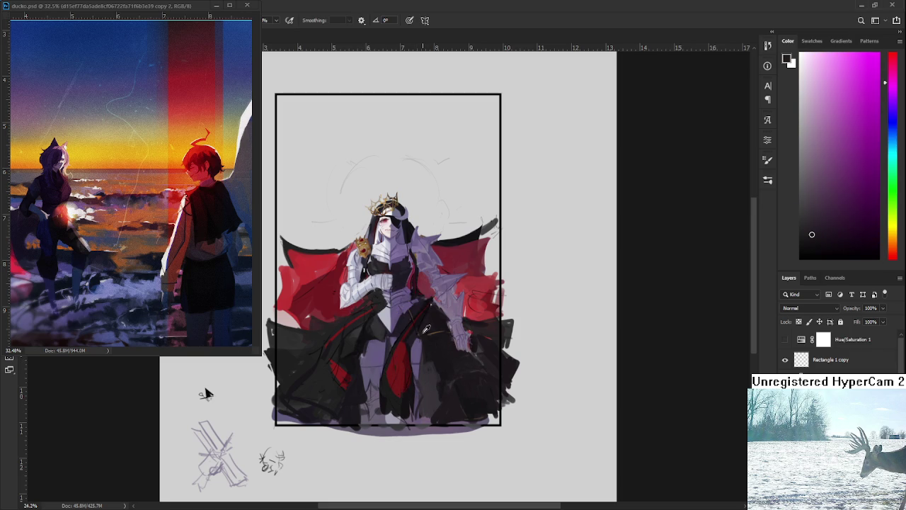
alt+click(428, 330)
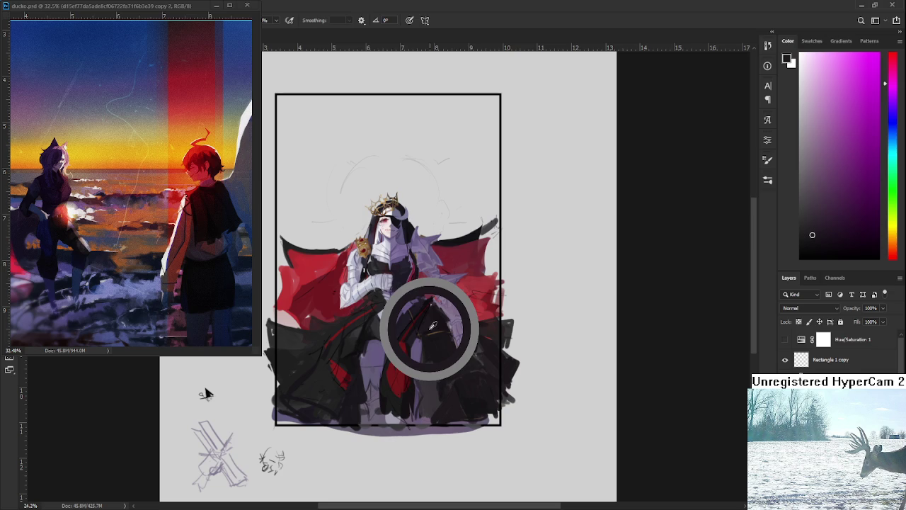
drag(432, 326, 432, 327)
click(433, 322)
alt+click(433, 308)
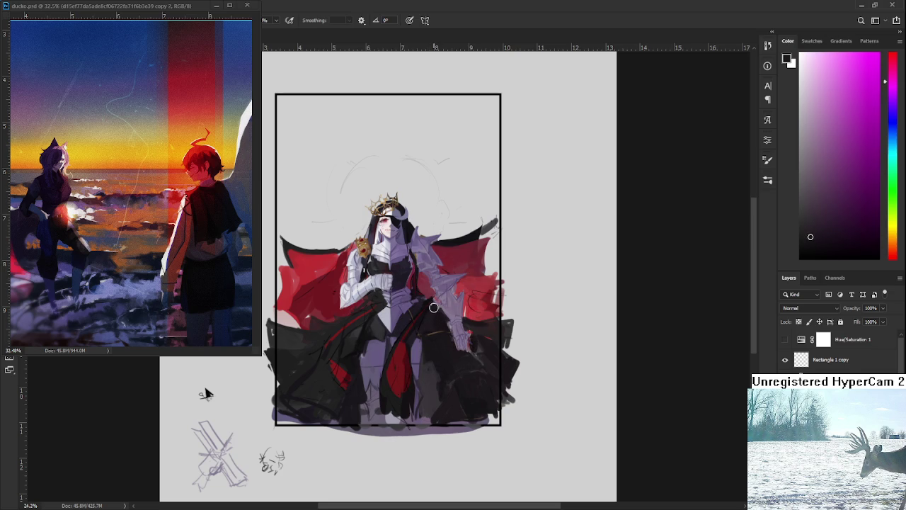
Step: Pick near-black, purple-blue and purple-grey tones from the lower robe and waist
alt+click(405, 359)
mouse_move(405, 360)
mouse_down()
mouse_move(390, 396)
mouse_move(414, 404)
mouse_up()
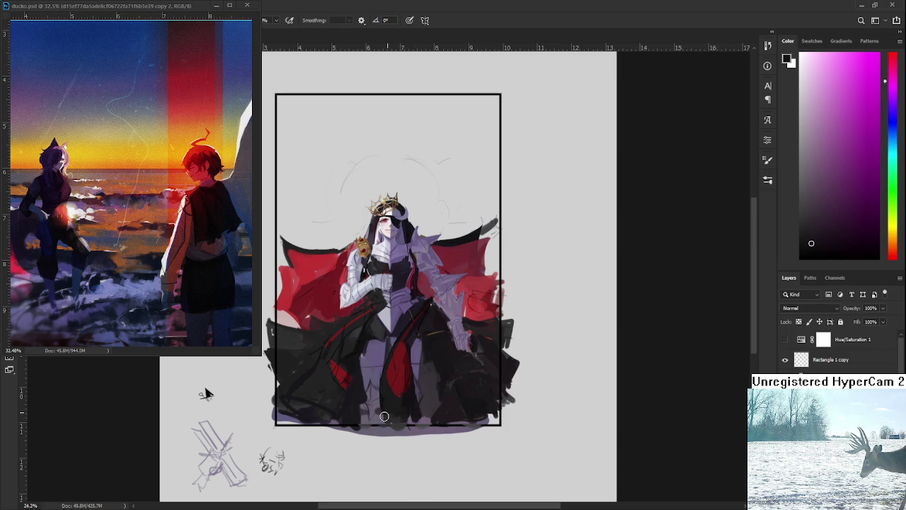
alt+click(426, 362)
alt+click(427, 379)
alt+click(398, 405)
alt+click(406, 399)
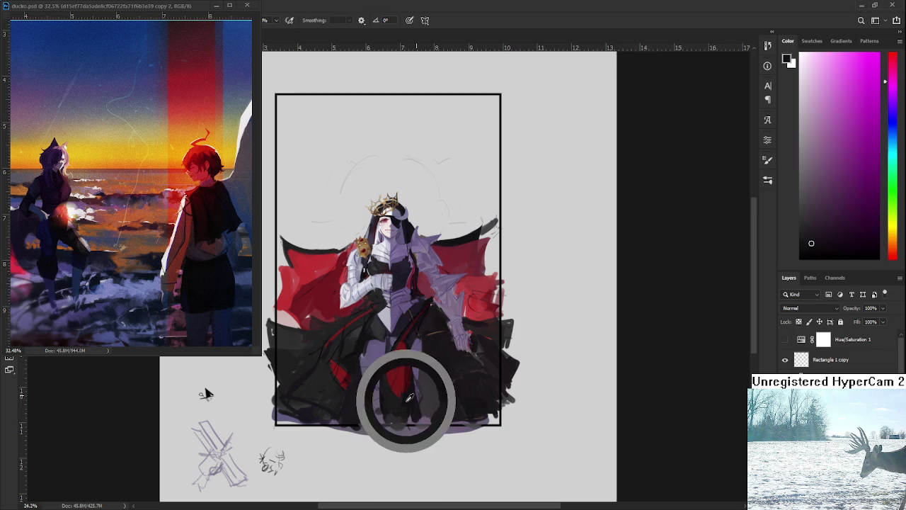
drag(404, 394, 401, 338)
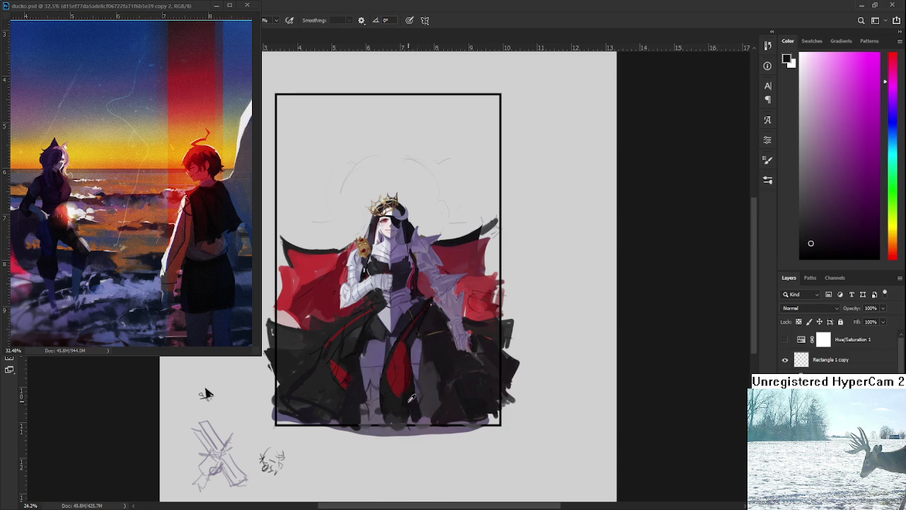
alt+click(415, 354)
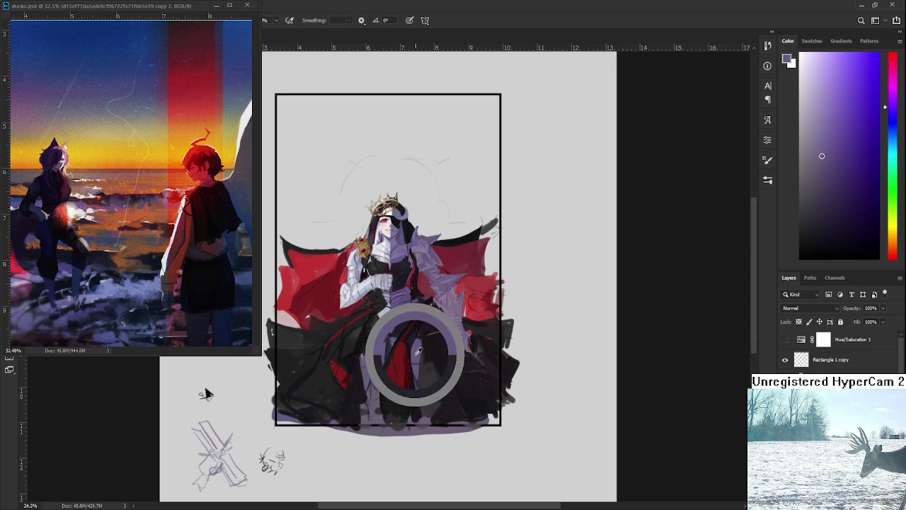
Step: Alternate between purple-grey, light grey and dark robe tones while working the skirt's red panel
alt+click(415, 369)
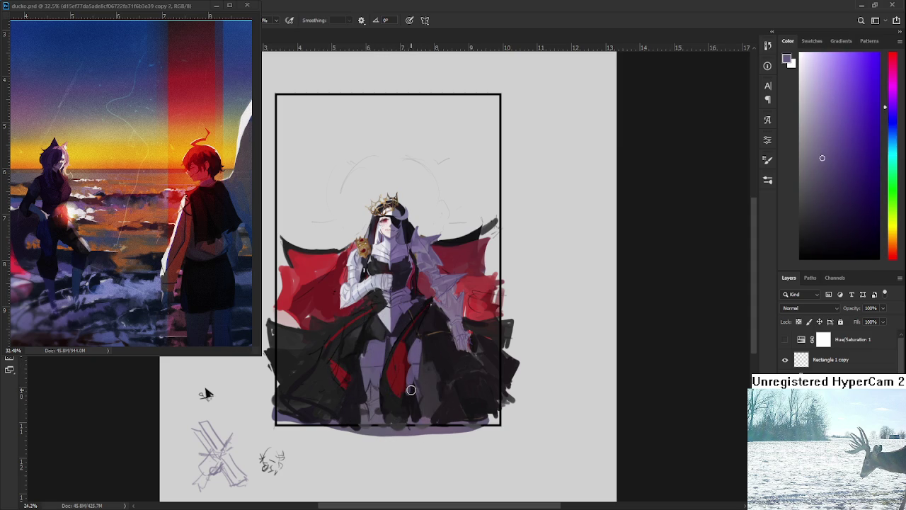
alt+click(391, 354)
alt+click(378, 379)
alt+click(388, 401)
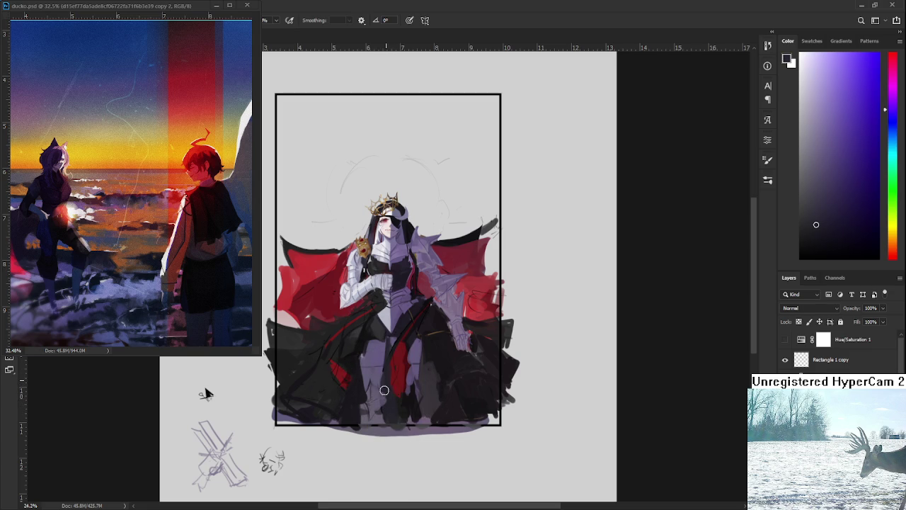
alt+click(380, 397)
alt+click(385, 410)
alt+click(388, 418)
Step: Sample fresh colours from the queen's torso
alt+click(416, 334)
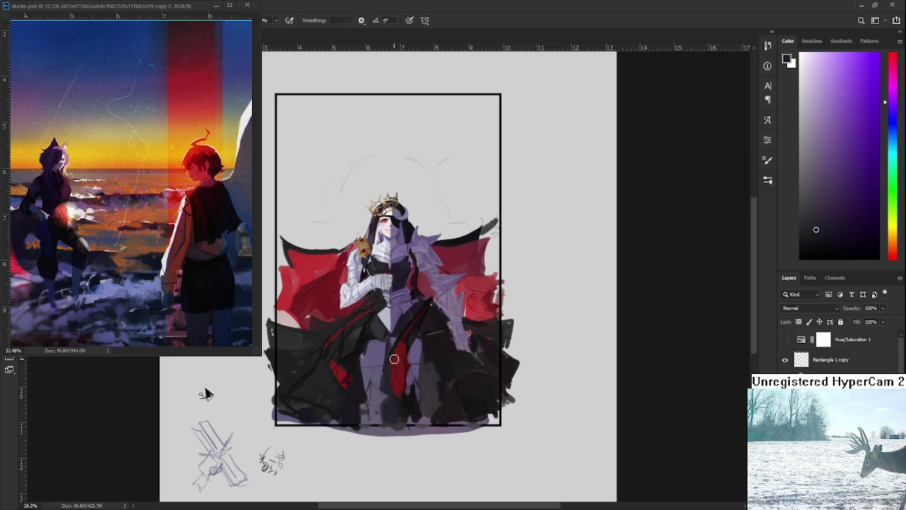
alt+click(392, 368)
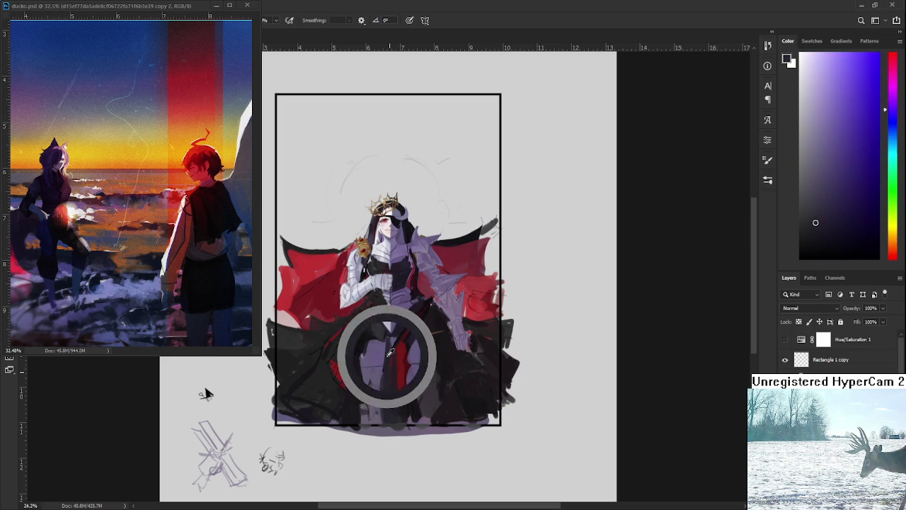
alt+click(408, 329)
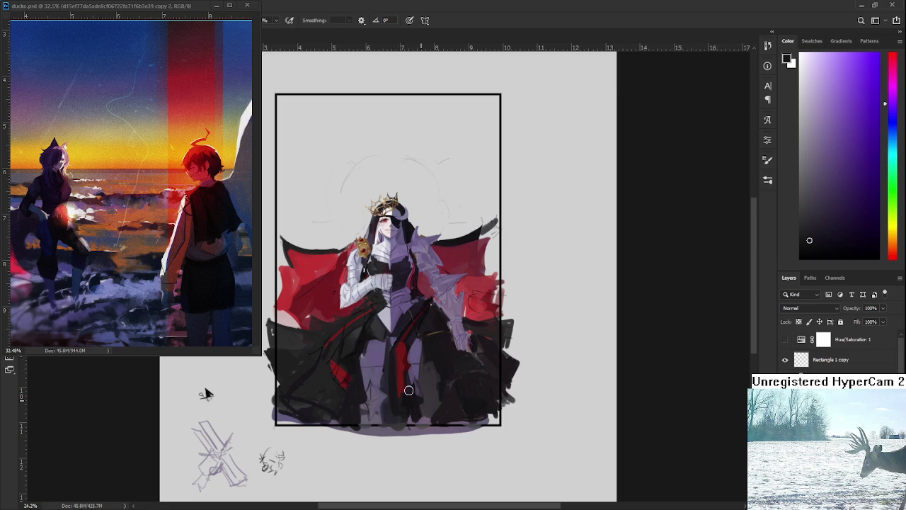
alt+click(405, 330)
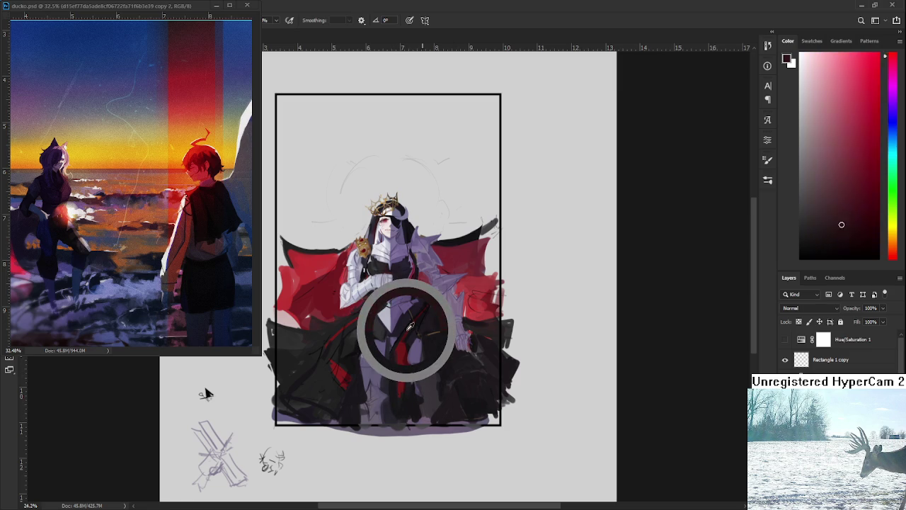
Step: Sample dark reds, purple-blacks and reds from the torso and skirt
alt+click(386, 357)
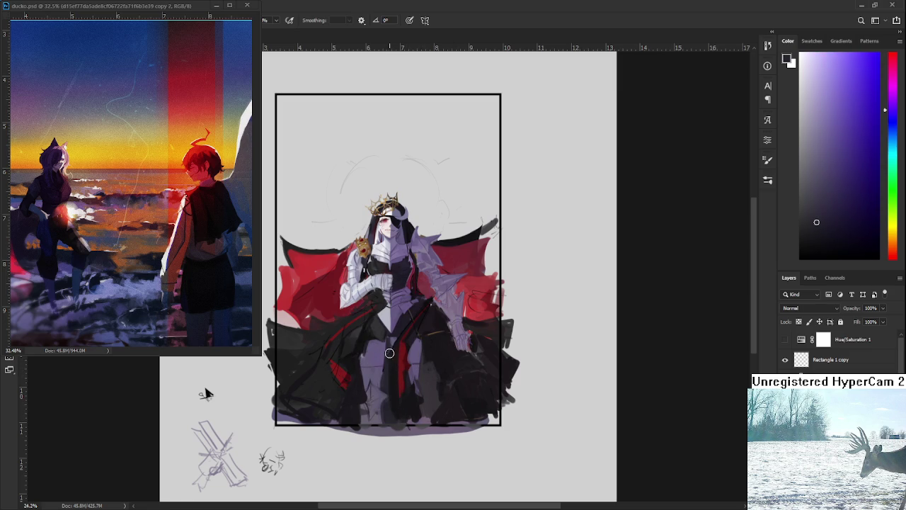
alt+click(401, 350)
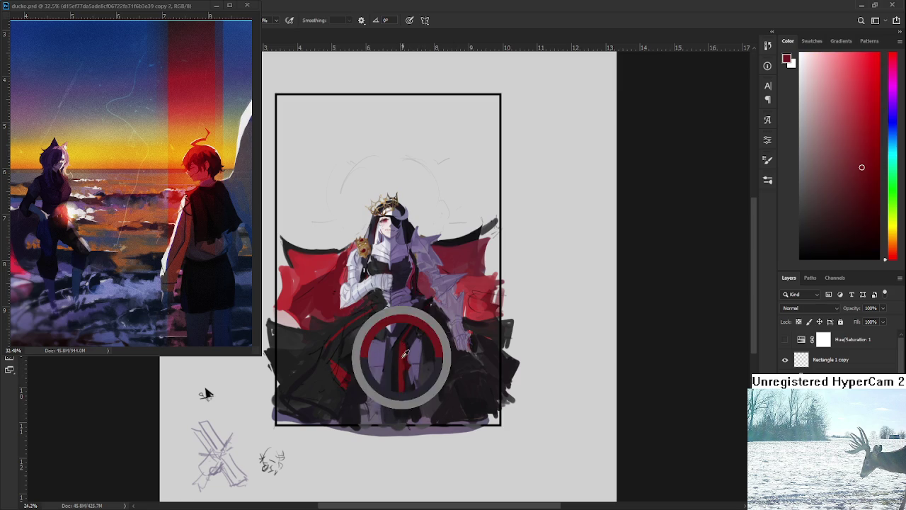
alt+click(410, 338)
alt+click(405, 350)
alt+click(401, 380)
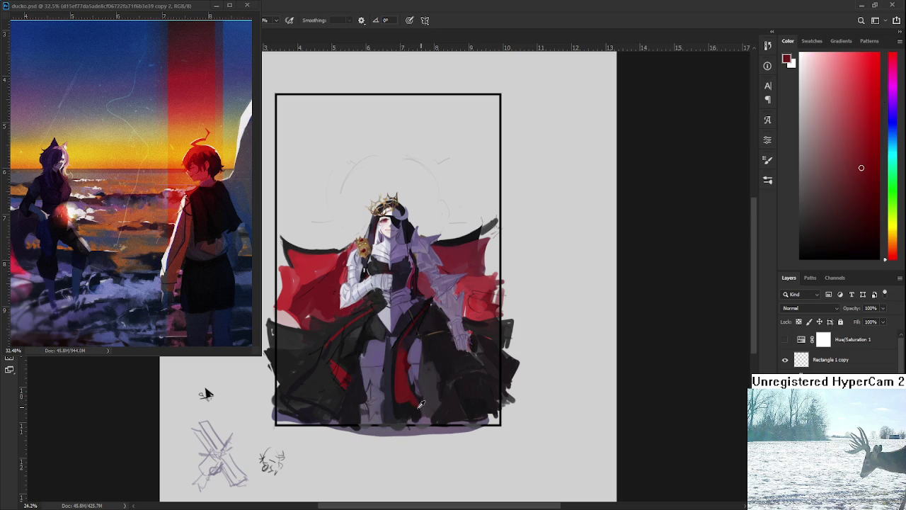
alt+click(403, 383)
alt+click(410, 401)
alt+click(392, 411)
alt+click(342, 379)
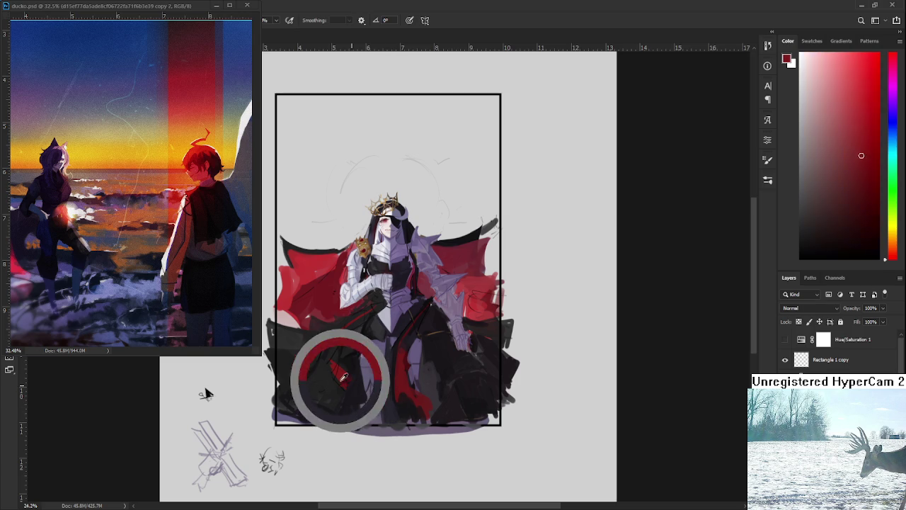
alt+click(347, 358)
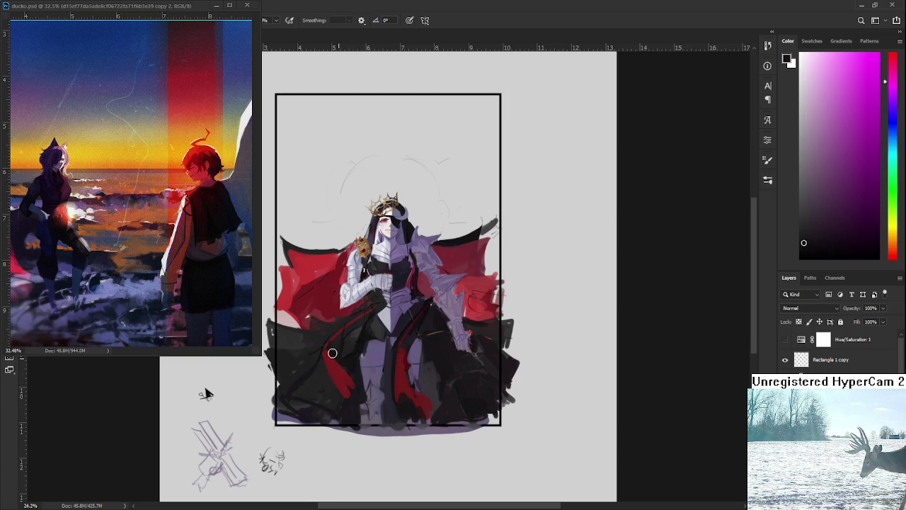
alt+click(338, 347)
Step: Paint a red stripe down the left side of the dark skirt
alt+click(328, 359)
drag(345, 386, 345, 418)
alt+click(348, 381)
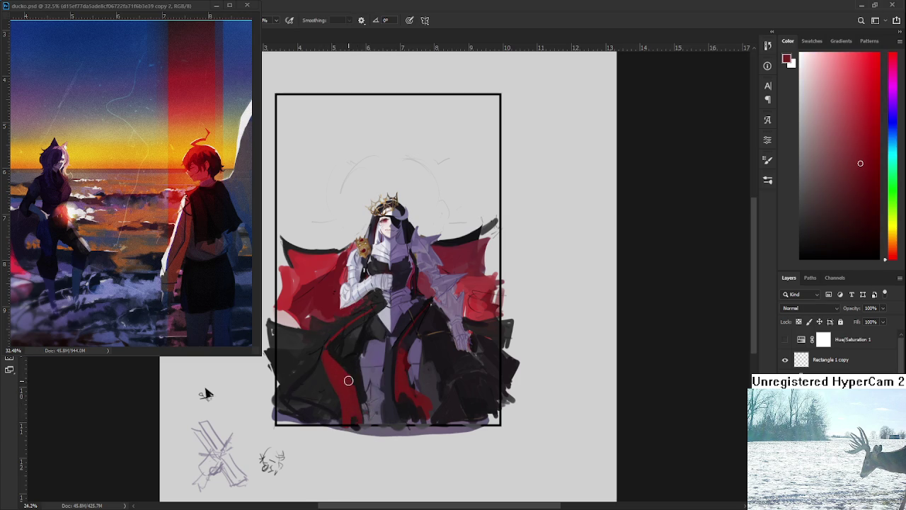
alt+click(349, 379)
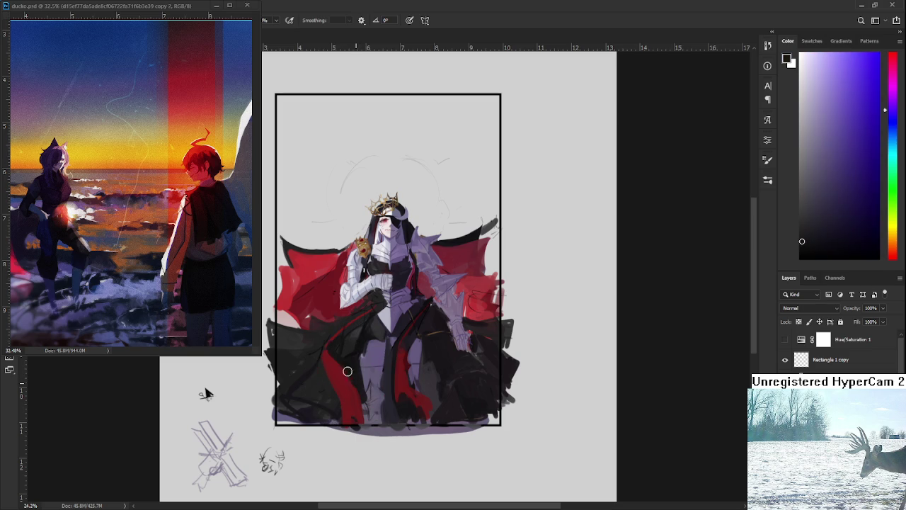
alt+click(347, 395)
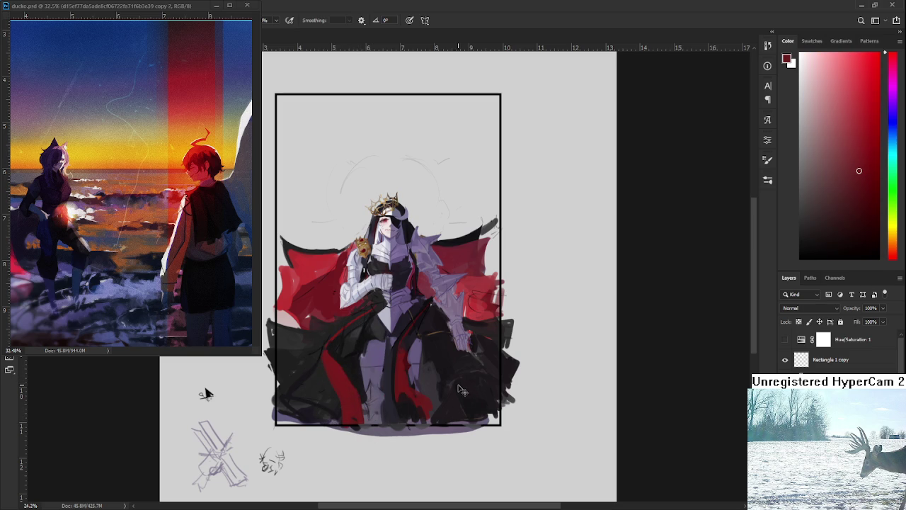
Step: Darken the skirt folds with near-black strokes, then sample dark magenta and lighter red
alt+click(407, 340)
alt+click(407, 342)
alt+click(472, 385)
mouse_move(438, 390)
mouse_down()
mouse_move(461, 396)
mouse_move(426, 392)
mouse_up()
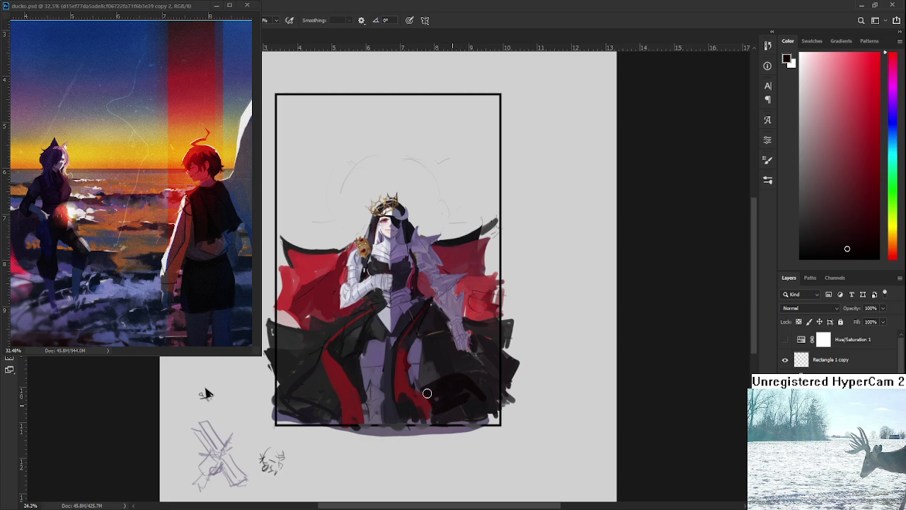
alt+click(468, 373)
alt+click(450, 407)
alt+click(449, 394)
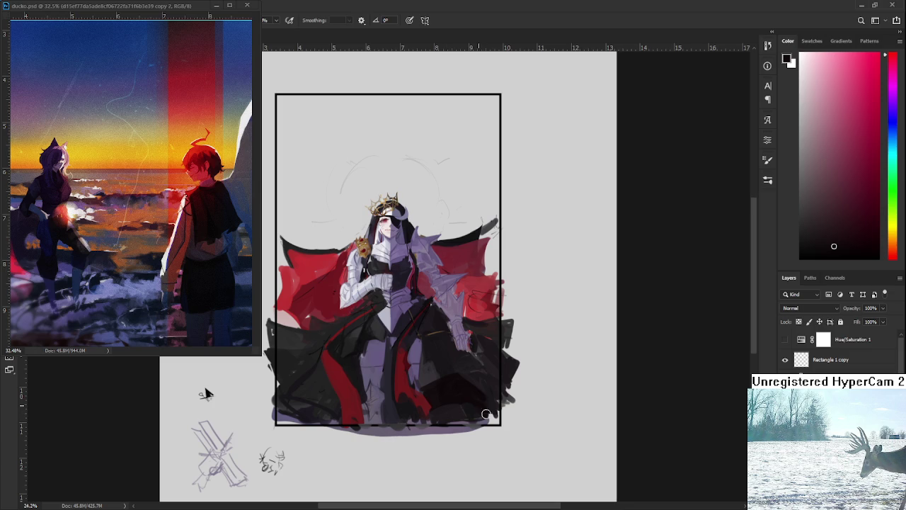
alt+click(456, 389)
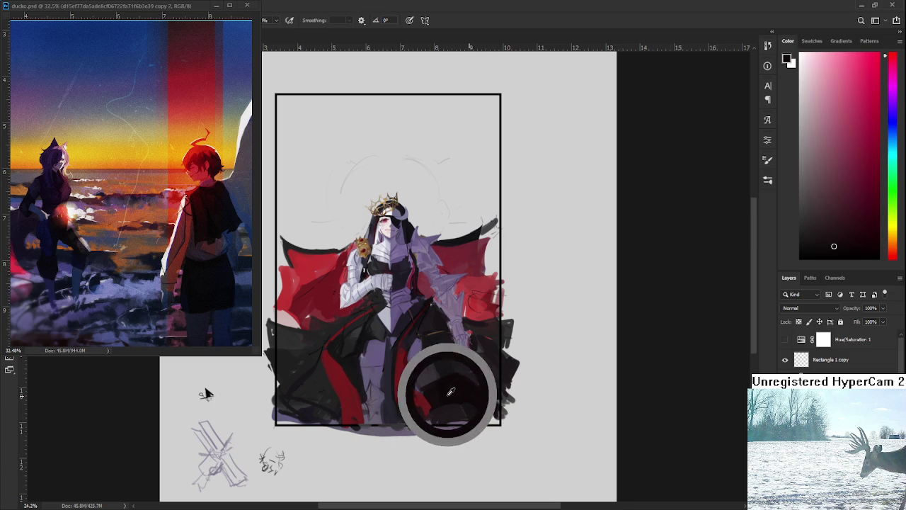
Step: Add dark strokes to the lower-left of the skirt
alt+click(367, 405)
mouse_move(304, 405)
mouse_down()
mouse_move(300, 432)
mouse_move(336, 407)
mouse_up()
alt+click(315, 391)
alt+click(318, 404)
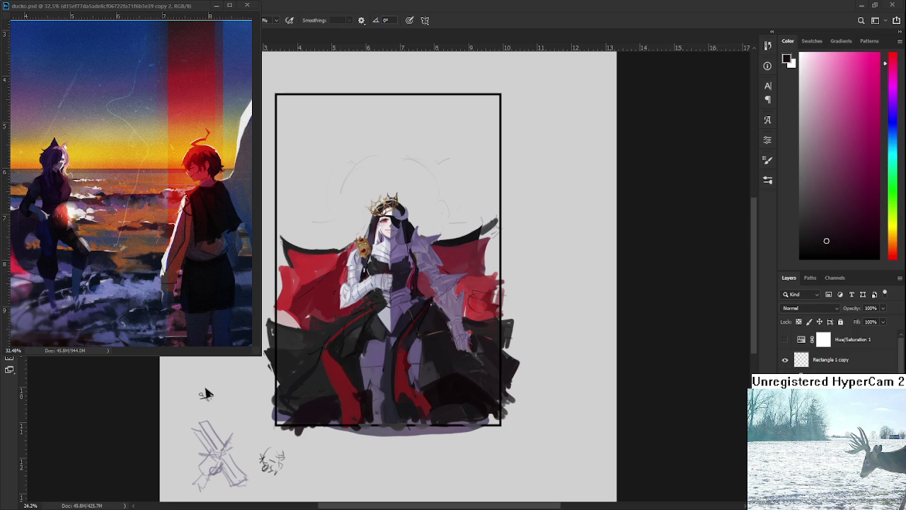
Step: Zoom in on the queen and sample dark violet, blue-grey and purple tones from the dress
drag(369, 338, 415, 317)
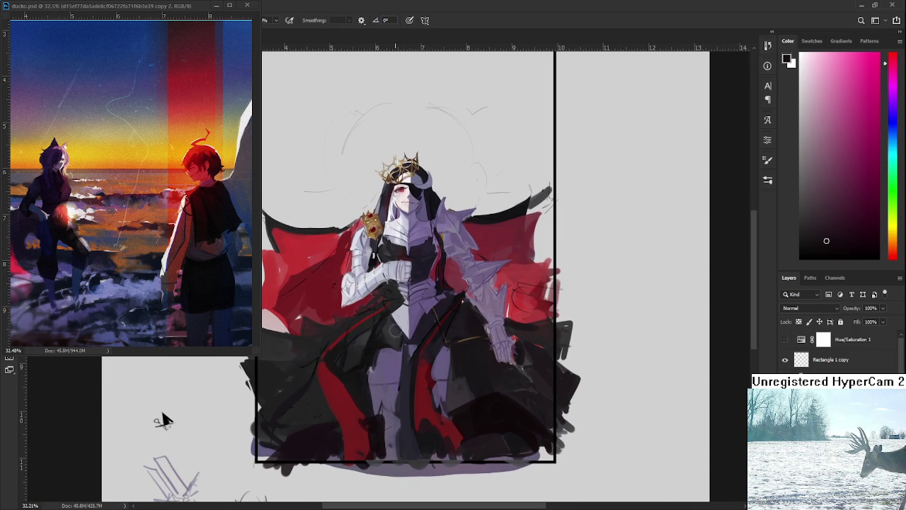
alt+click(405, 361)
alt+click(417, 358)
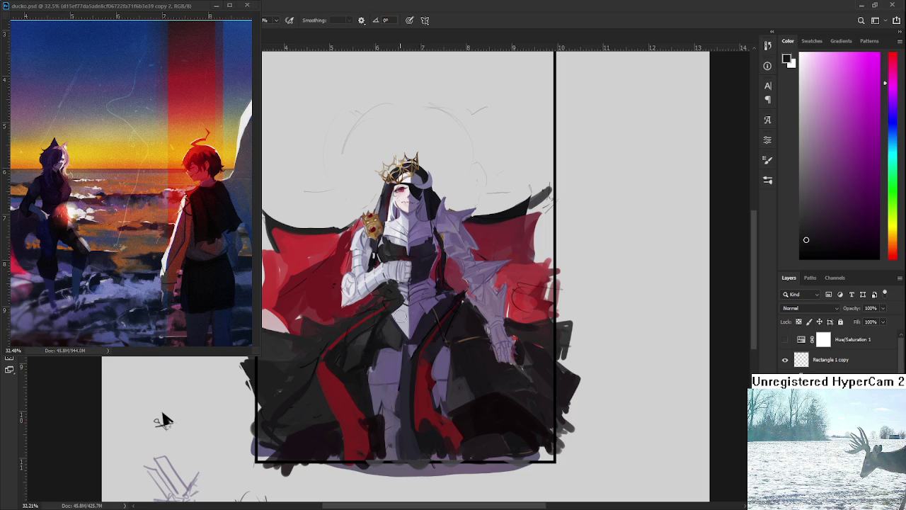
alt+click(374, 334)
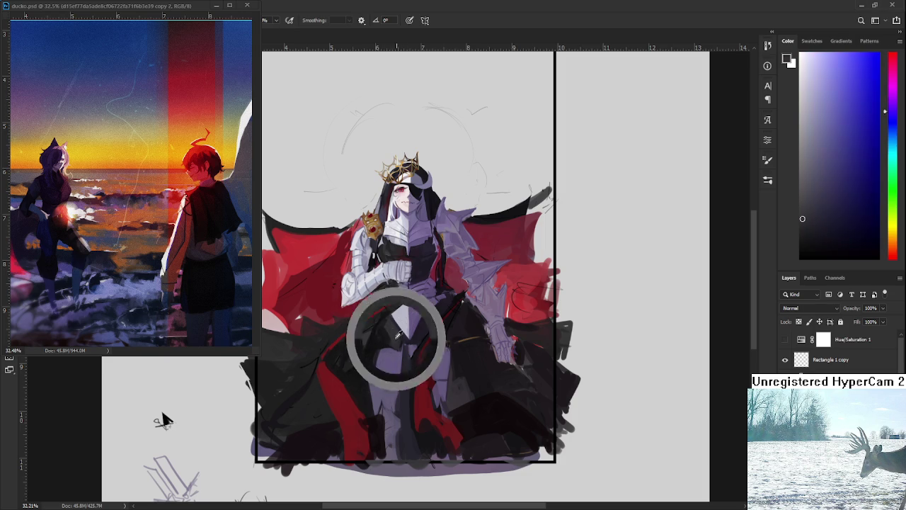
alt+click(380, 335)
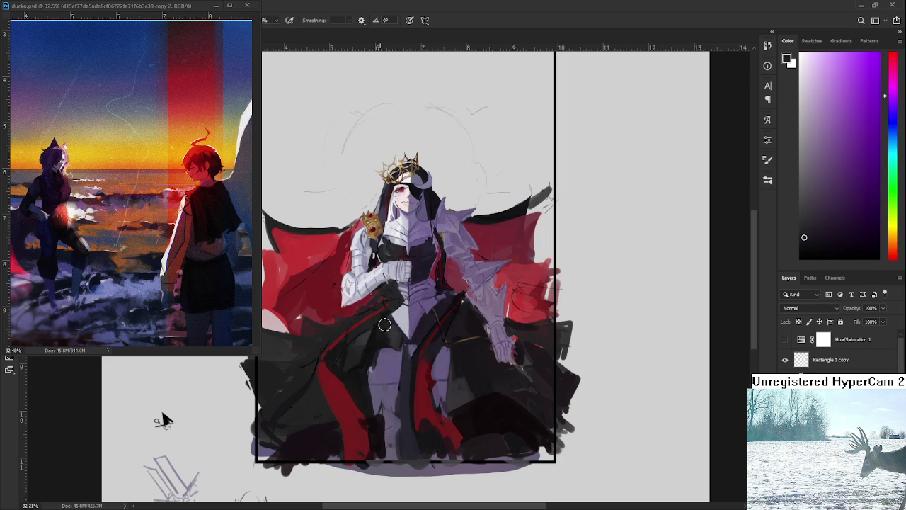
alt+click(392, 339)
alt+click(393, 330)
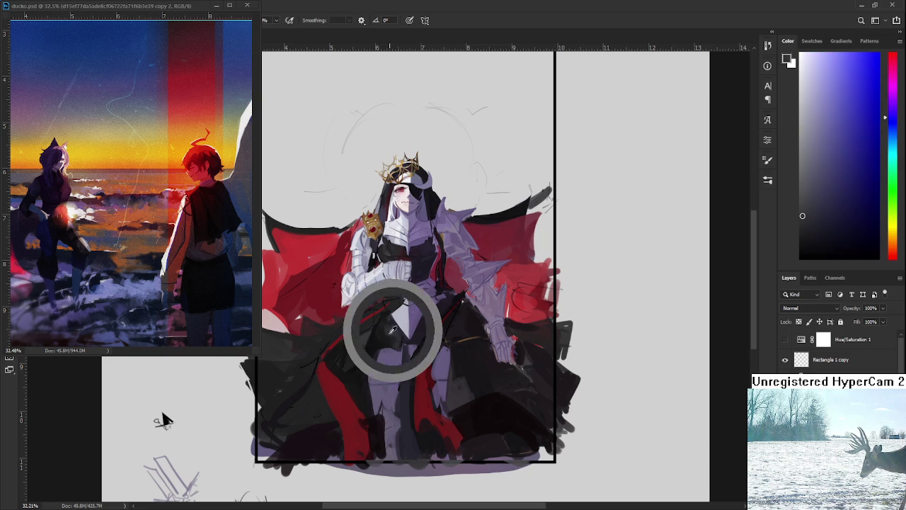
alt+click(397, 339)
alt+click(407, 338)
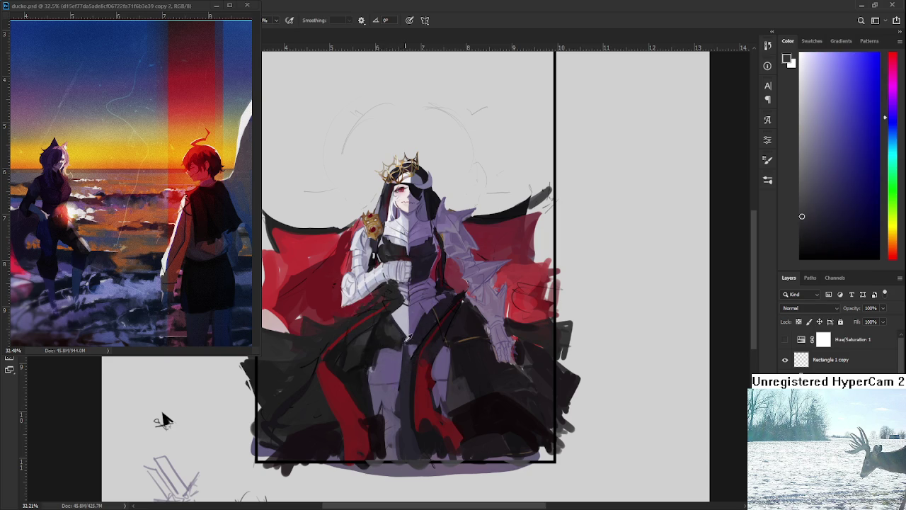
alt+click(379, 333)
alt+click(380, 332)
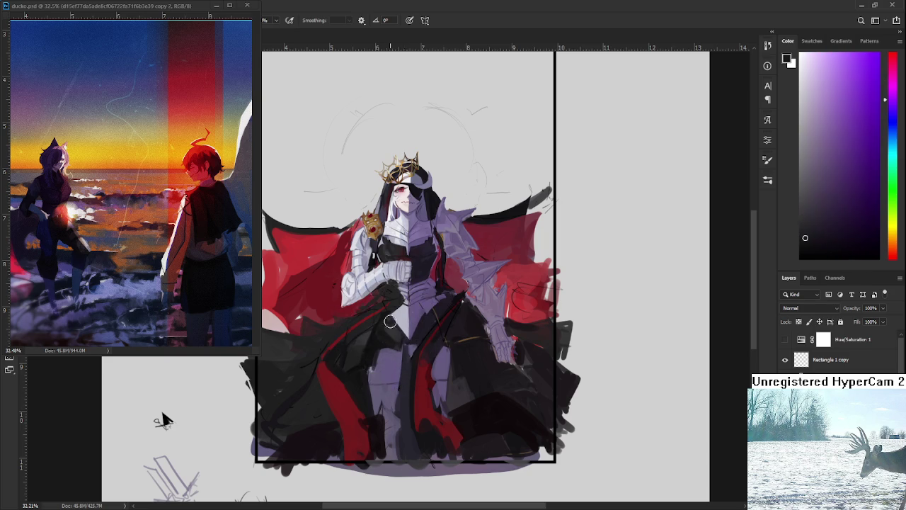
Step: Sample further dark tones, then the reds of the cape
drag(387, 352, 388, 337)
alt+click(368, 344)
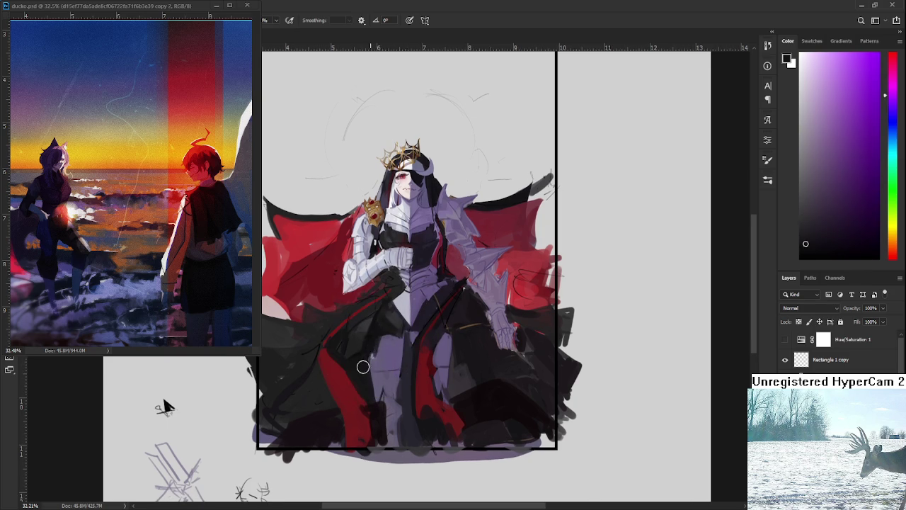
alt+click(370, 344)
drag(419, 326, 395, 342)
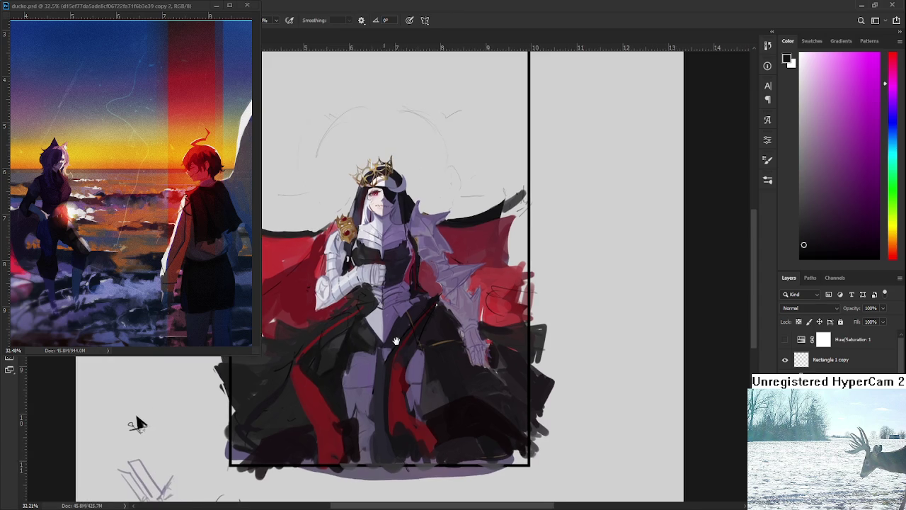
drag(394, 342, 413, 343)
alt+click(296, 260)
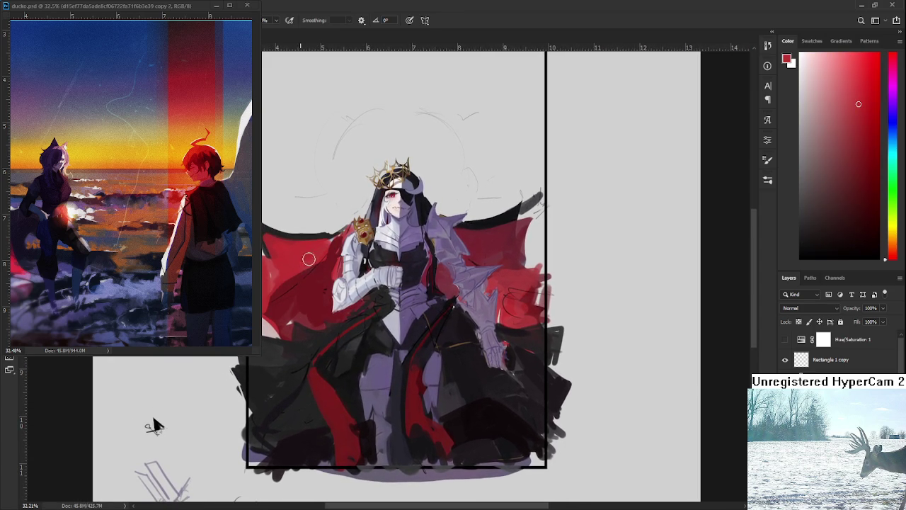
alt+click(323, 268)
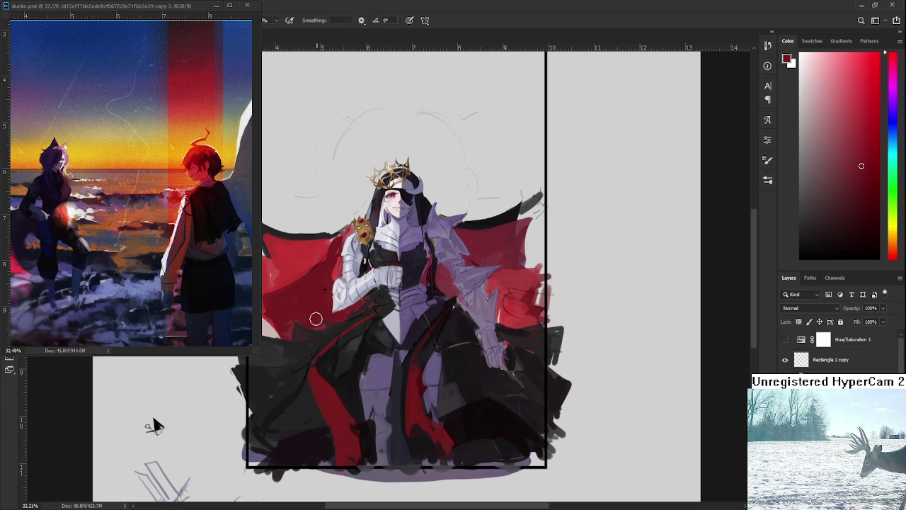
alt+click(322, 292)
alt+click(323, 272)
Step: Paint solid red over the right cape edge, resampling brighter and darker reds
drag(376, 287, 349, 300)
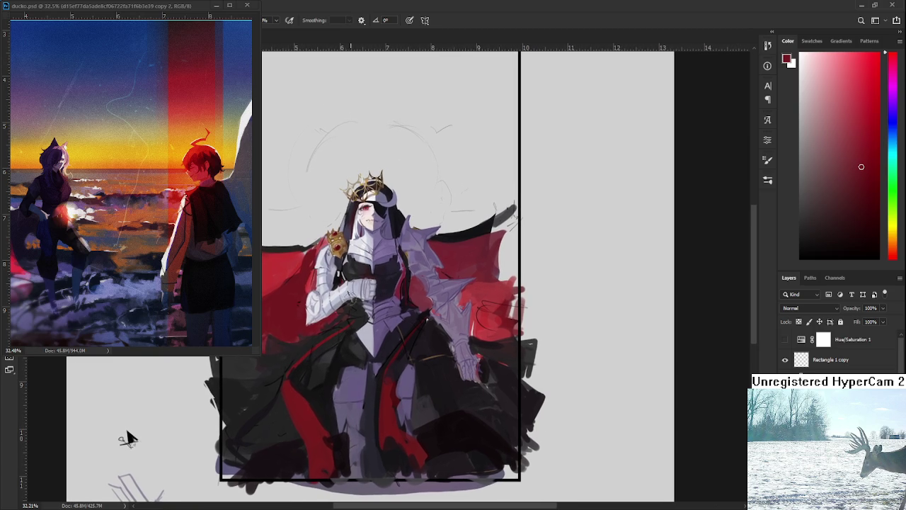
alt+click(495, 287)
mouse_move(476, 285)
mouse_down()
mouse_move(460, 303)
mouse_move(482, 293)
mouse_move(491, 310)
mouse_up()
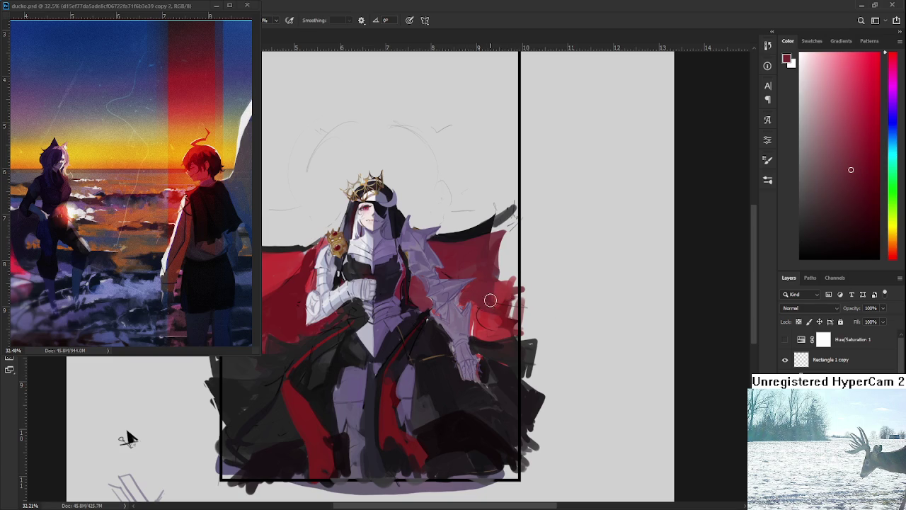
alt+click(483, 296)
alt+click(491, 314)
alt+click(490, 307)
alt+click(485, 323)
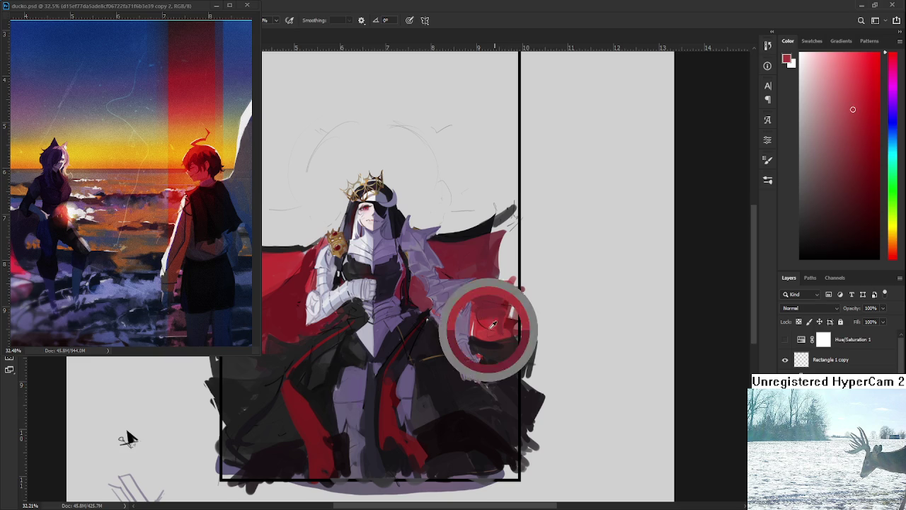
alt+click(479, 327)
alt+click(492, 316)
drag(511, 324, 508, 299)
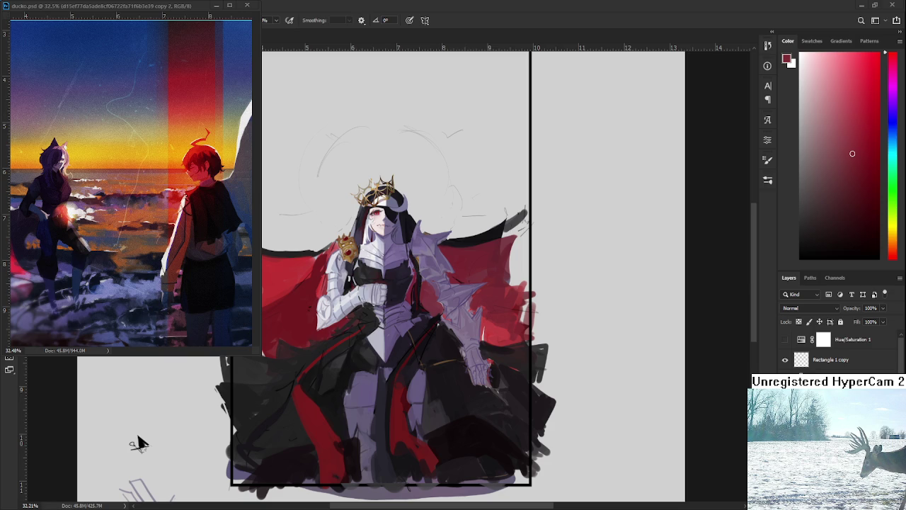
Step: Pan the painting view upward
drag(138, 442, 146, 412)
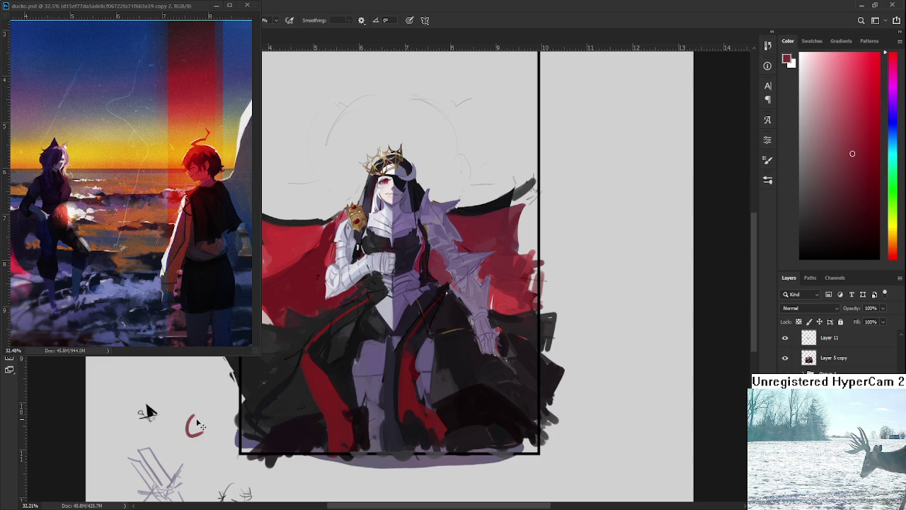
Step: Sketch a small dark-red rabbit with ears in the lower-left margin, undoing the last stroke
mouse_move(197, 426)
mouse_down()
mouse_move(187, 442)
mouse_move(208, 436)
mouse_move(186, 426)
mouse_move(198, 426)
mouse_move(193, 412)
mouse_up()
mouse_move(197, 445)
mouse_down()
mouse_move(216, 444)
mouse_move(220, 433)
mouse_move(196, 408)
mouse_move(190, 444)
mouse_move(211, 436)
mouse_move(209, 424)
mouse_move(193, 444)
mouse_move(185, 427)
mouse_move(194, 430)
mouse_up()
key(ctrl+z)
key(ctrl+z)
key(ctrl+z)
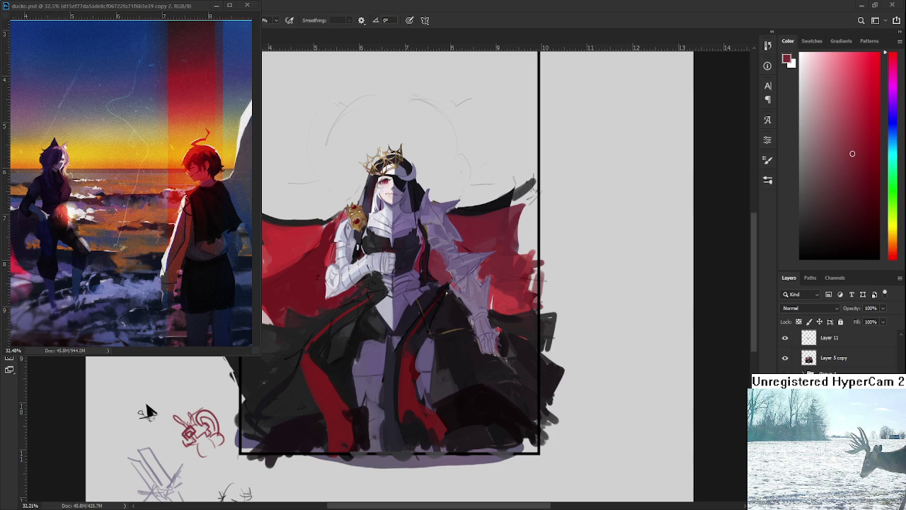
Step: View the whole ducko.psd reference illustration, then close its floating window
scroll(62, 168, right, 5)
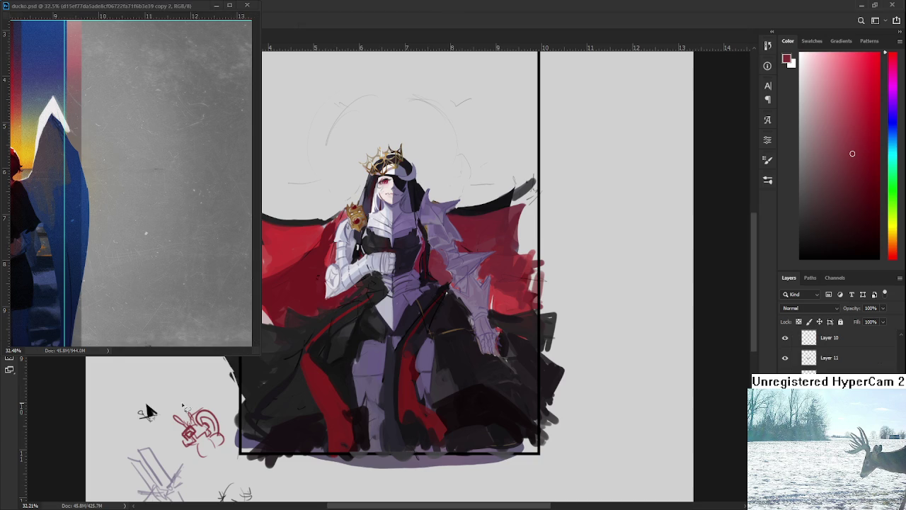
click(180, 223)
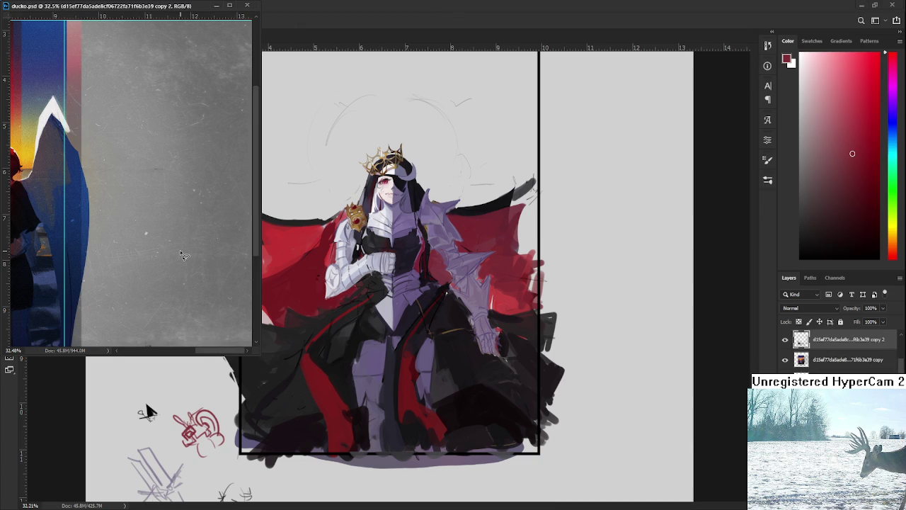
scroll(181, 223, down, 2)
drag(106, 241, 222, 241)
scroll(223, 241, up, 3)
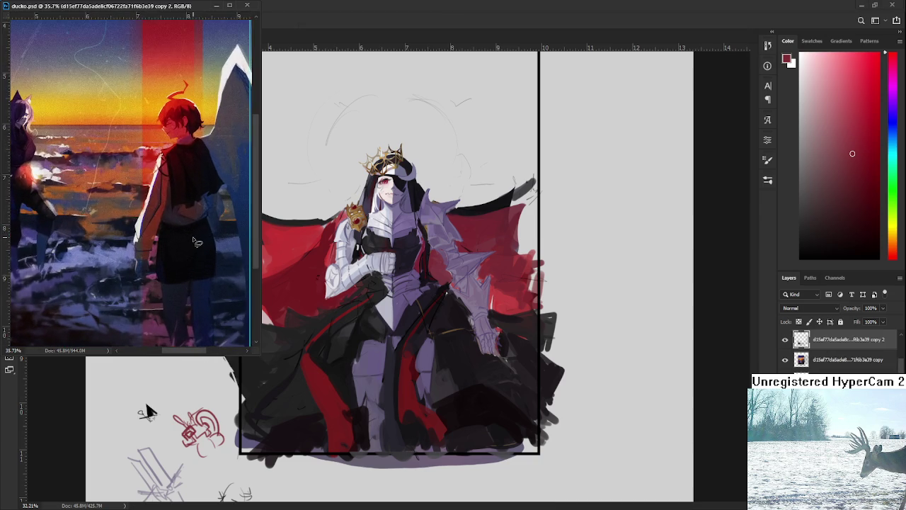
click(217, 6)
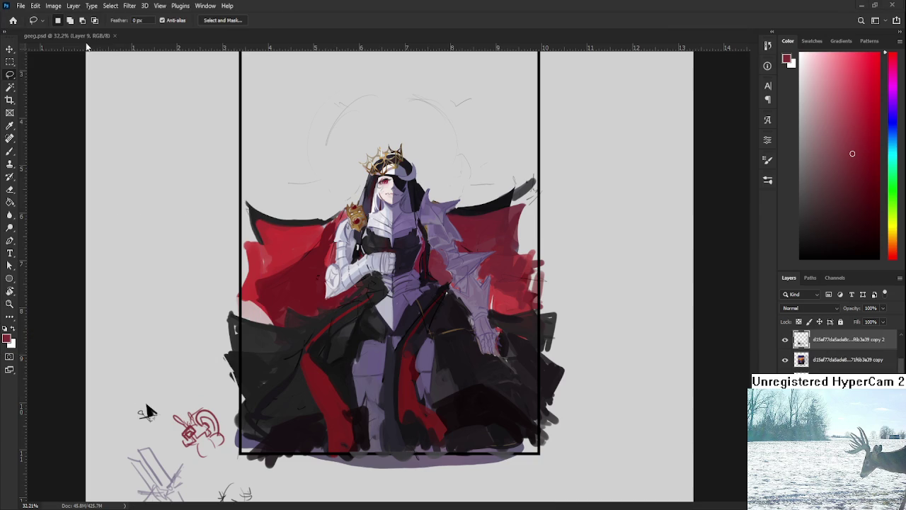
Step: From Home, open and close 1st.psd, then open Raid.psd from recent files
click(11, 23)
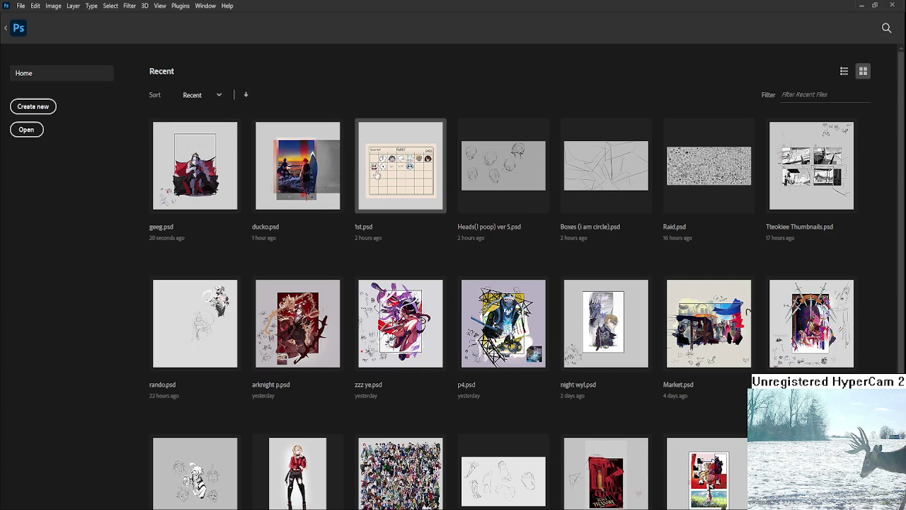
click(375, 175)
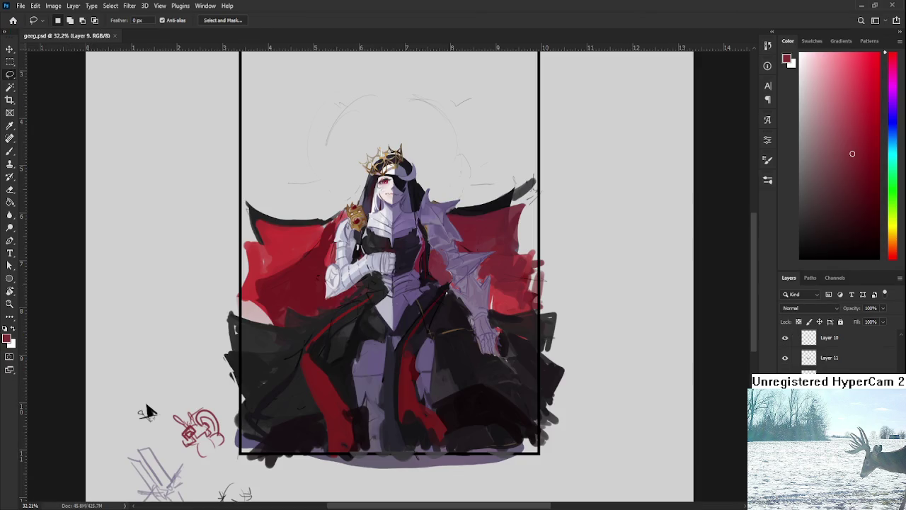
click(212, 36)
click(13, 20)
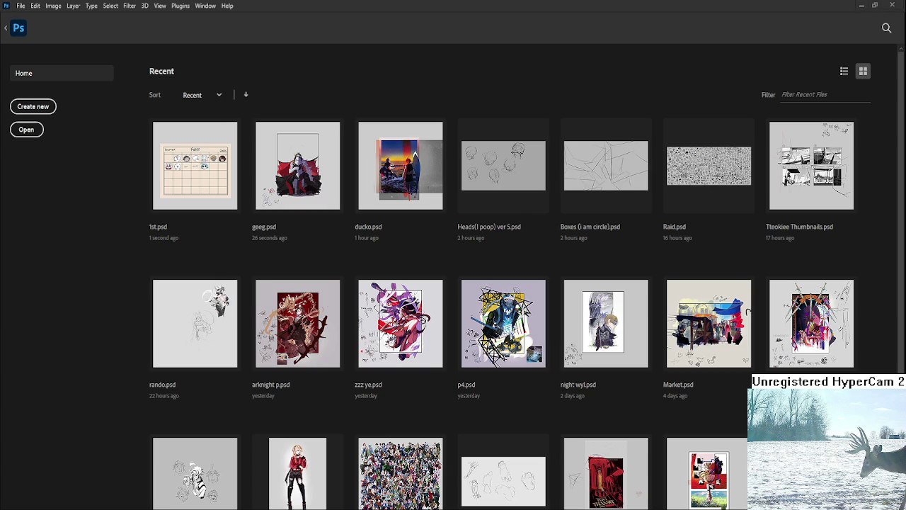
click(704, 186)
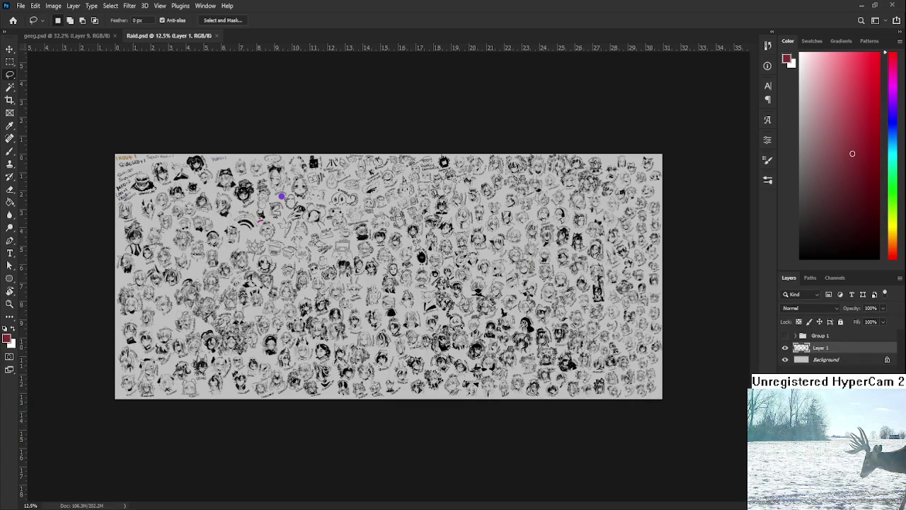
Step: Zoom and pan around the sheet of sketched heads
scroll(388, 338, up, 2)
scroll(382, 325, up, 2)
scroll(368, 305, up, 2)
scroll(354, 287, up, 1)
mouse_move(353, 285)
mouse_down()
mouse_move(286, 174)
mouse_move(304, 255)
mouse_up()
scroll(374, 113, up, 2)
scroll(374, 114, up, 2)
scroll(373, 113, up, 2)
scroll(374, 113, up, 1)
Step: Reset colours to black and white and draw a brush arc by the peanut head, then undo it
key(d)
key(b)
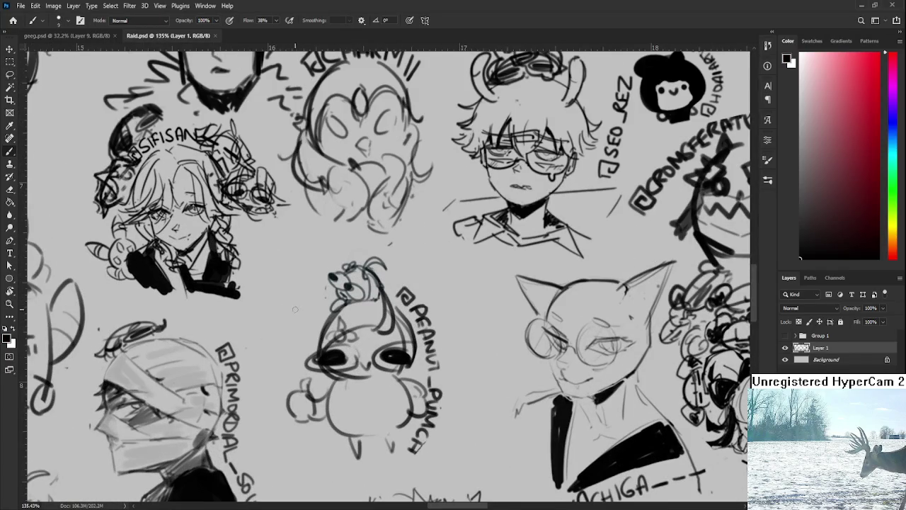
mouse_move(292, 302)
mouse_down()
mouse_move(288, 331)
mouse_move(323, 315)
mouse_move(314, 294)
mouse_move(310, 340)
mouse_move(339, 303)
mouse_up()
key(ctrl+z)
key(ctrl+z)
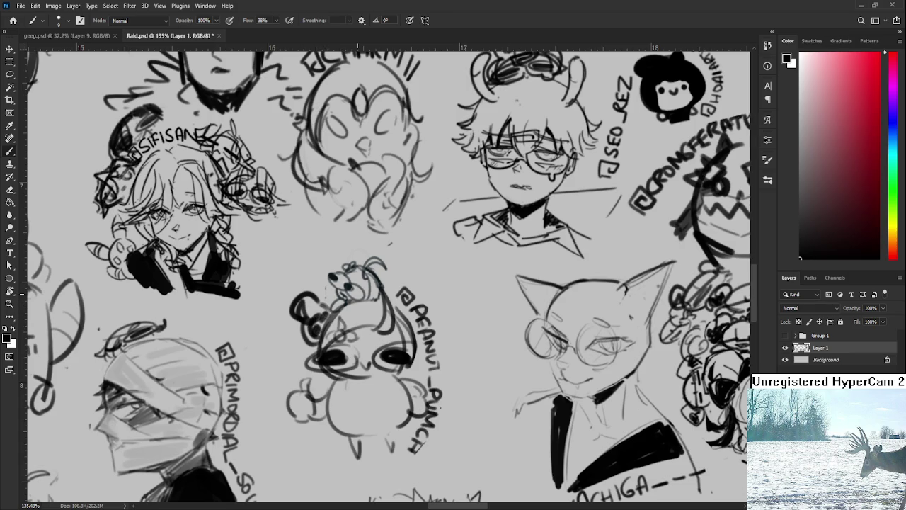
Step: Close Raid.psd and return to the Home screen with Ctrl+W
scroll(372, 323, down, 3)
scroll(372, 323, down, 3)
scroll(372, 323, up, 2)
scroll(41, 57, down, 2)
scroll(123, 115, down, 2)
scroll(166, 149, down, 1)
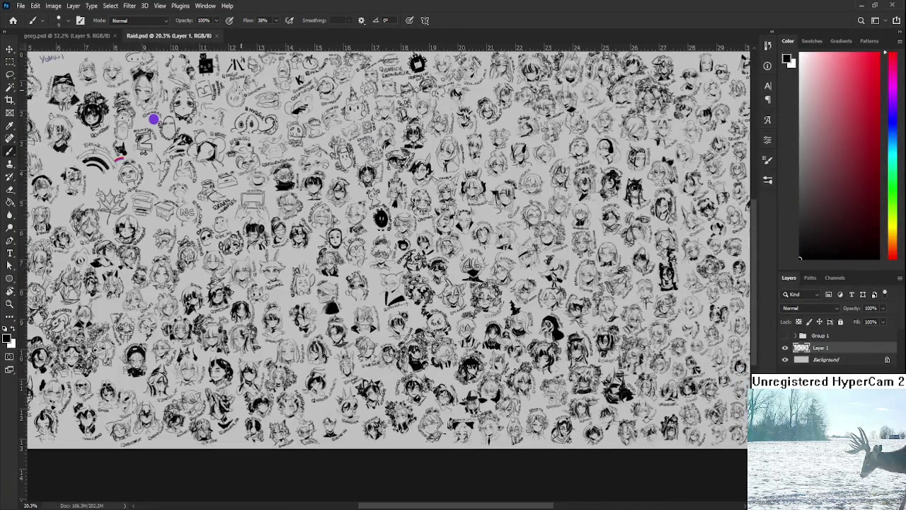
click(217, 36)
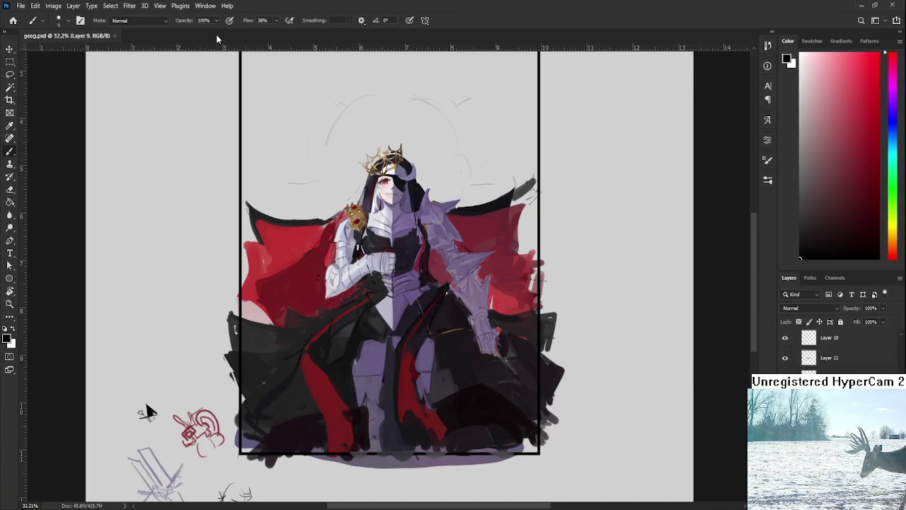
scroll(350, 322, up, 2)
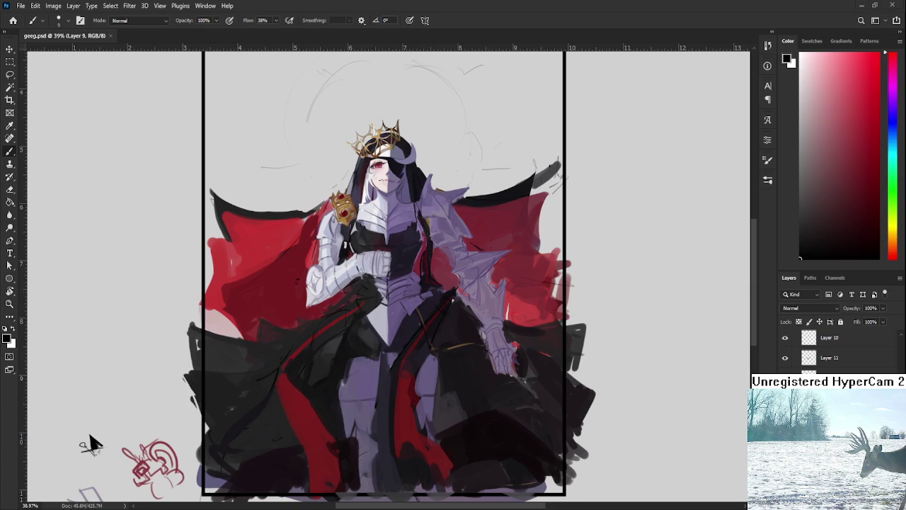
key(ctrl+w)
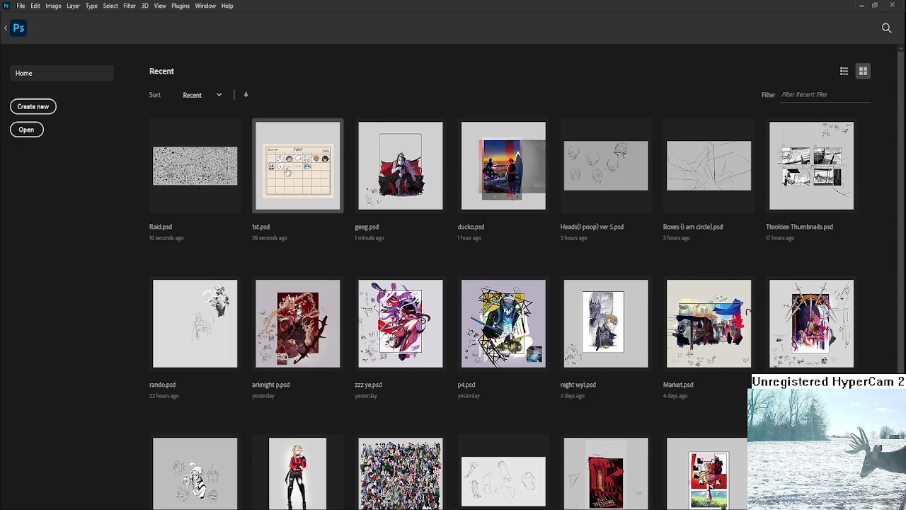
Step: Reopen Raid.psd from recent files, zoom into its sketches, then close it back to geeg.psd
click(222, 130)
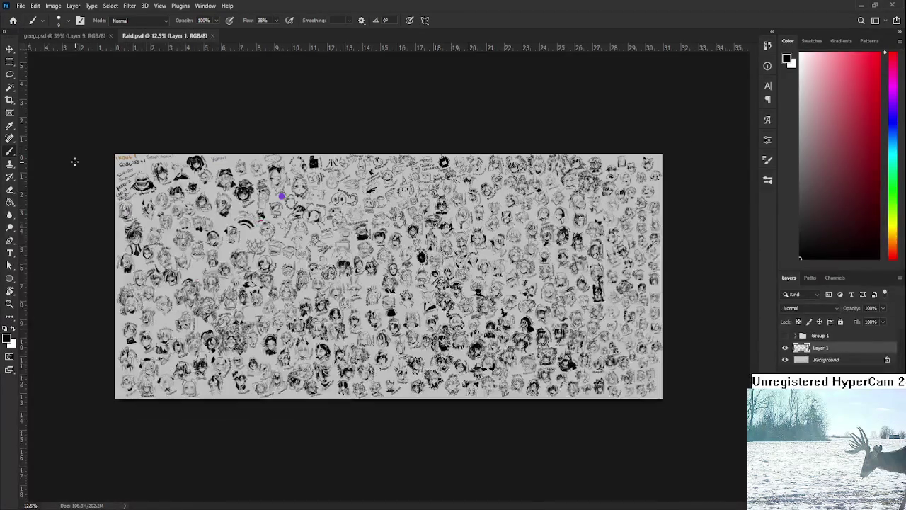
scroll(213, 205, up, 3)
scroll(592, 234, up, 1)
scroll(593, 234, up, 1)
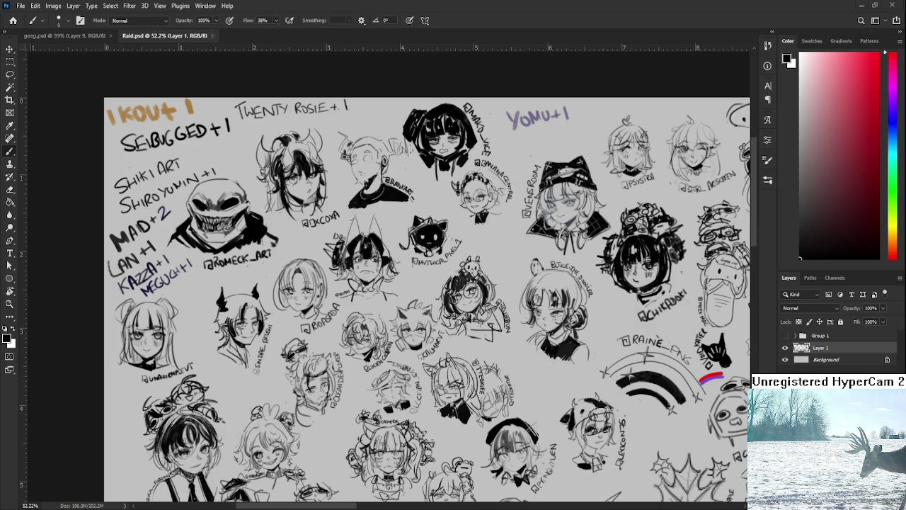
click(211, 36)
scroll(354, 291, down, 3)
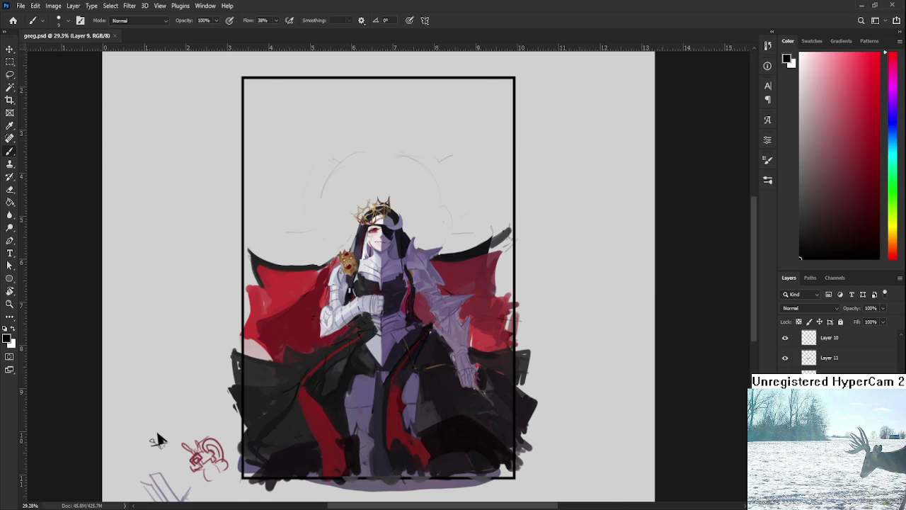
Step: Place the yellow Untitled_Artwork reference sheet onto the queen painting
drag(157, 440, 158, 437)
key(Return)
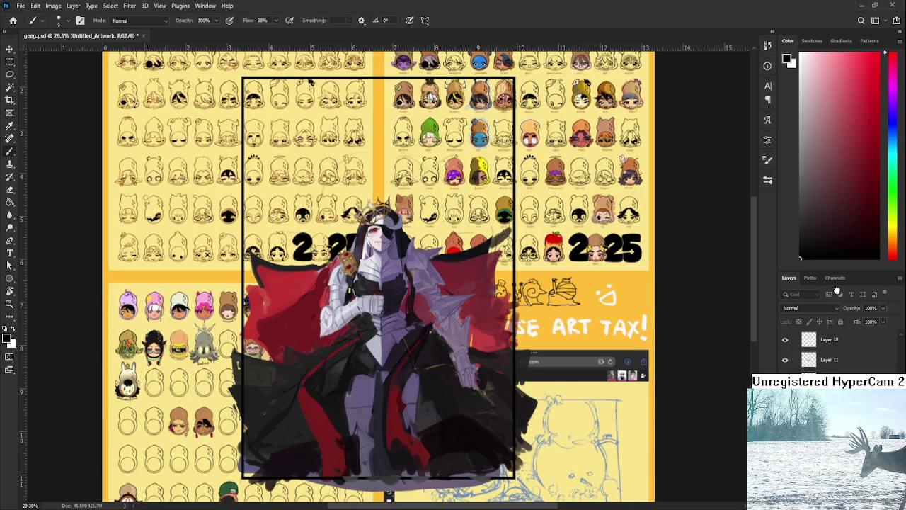
scroll(829, 341, up, 3)
scroll(401, 186, down, 5)
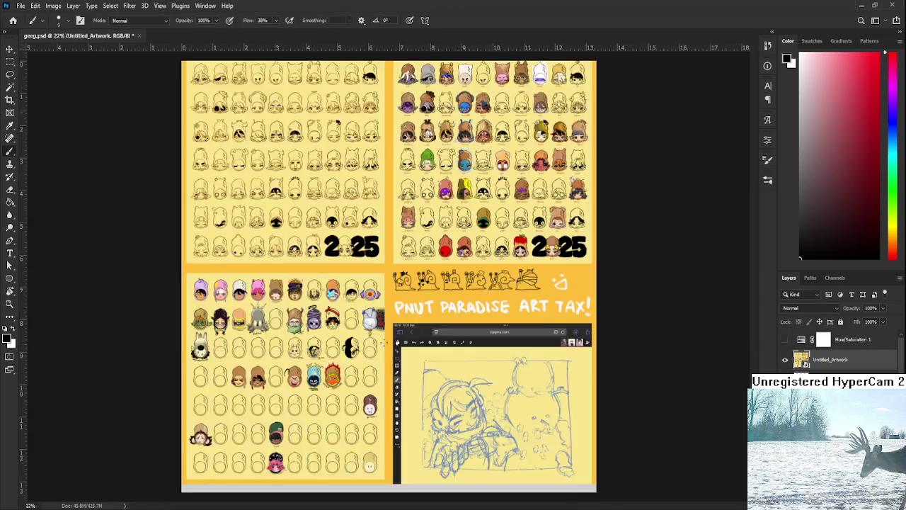
Step: Scale the placed sheet to about 22% and centre it on the canvas
key(ctrl+t)
drag(542, 434, 458, 344)
drag(404, 255, 464, 308)
key(Return)
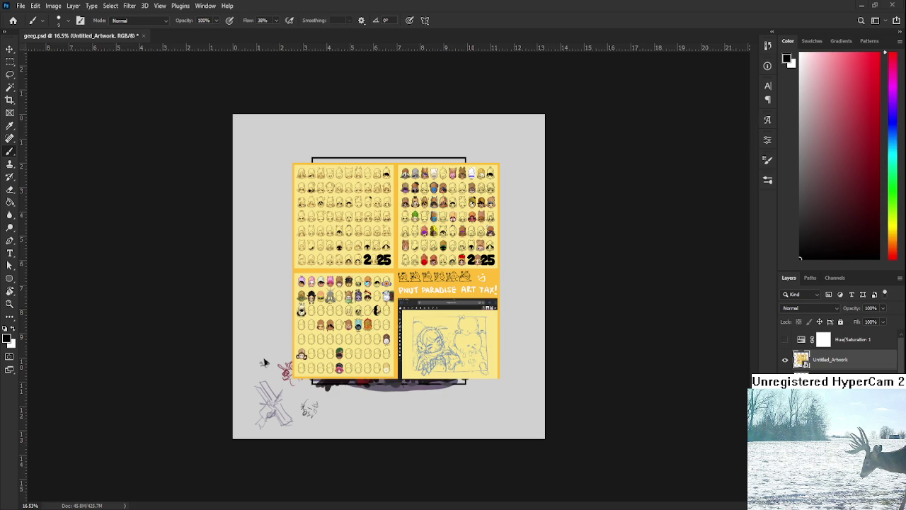
scroll(263, 362, up, 3)
scroll(146, 487, up, 3)
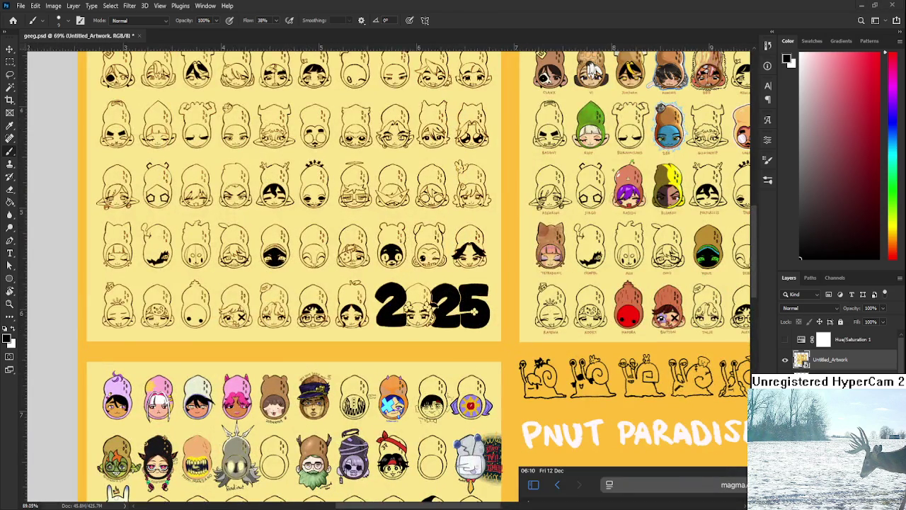
scroll(593, 69, down, 3)
scroll(335, 308, up, 1)
scroll(334, 307, up, 1)
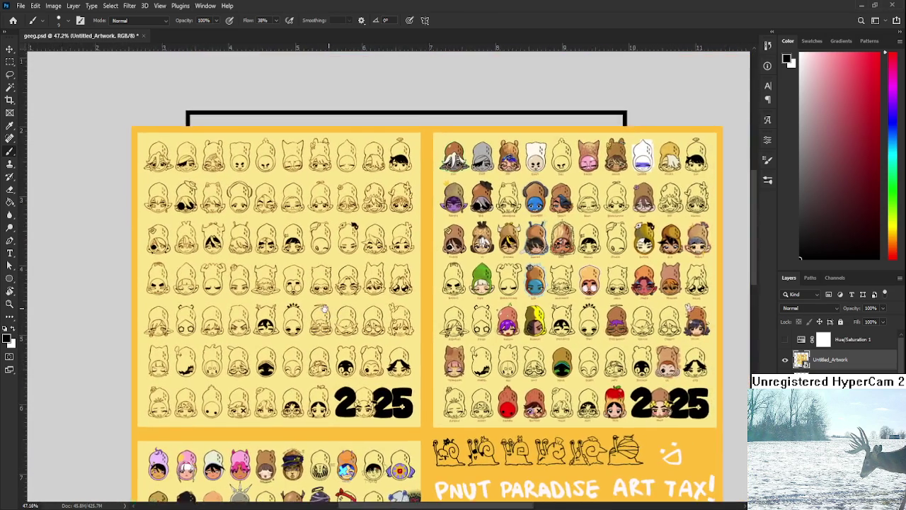
scroll(334, 307, up, 1)
scroll(304, 298, up, 1)
scroll(276, 287, up, 1)
scroll(252, 276, up, 1)
scroll(269, 227, up, 1)
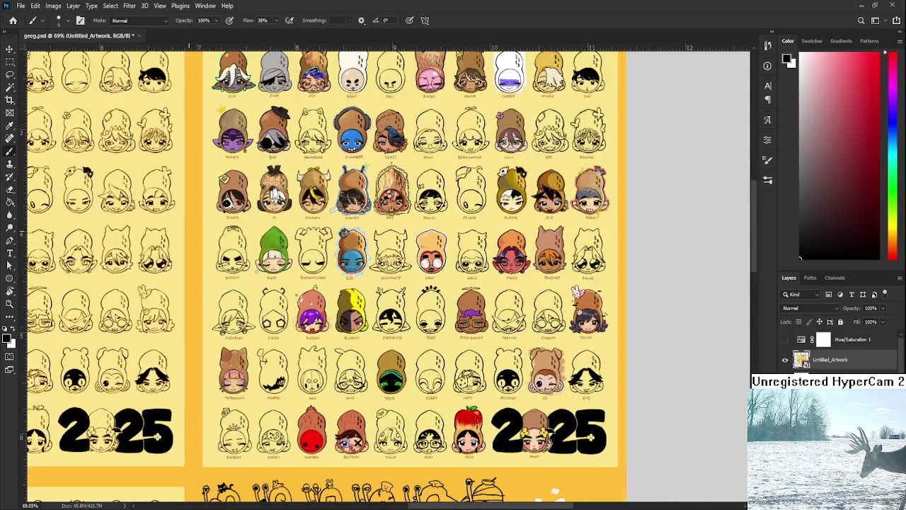
drag(283, 230, 272, 295)
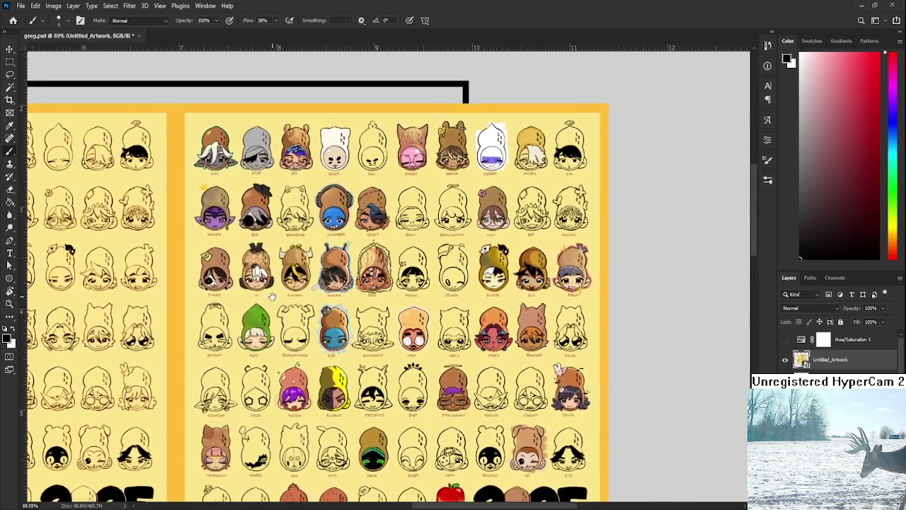
scroll(272, 295, up, 1)
scroll(283, 284, up, 1)
scroll(294, 269, up, 1)
scroll(310, 244, up, 1)
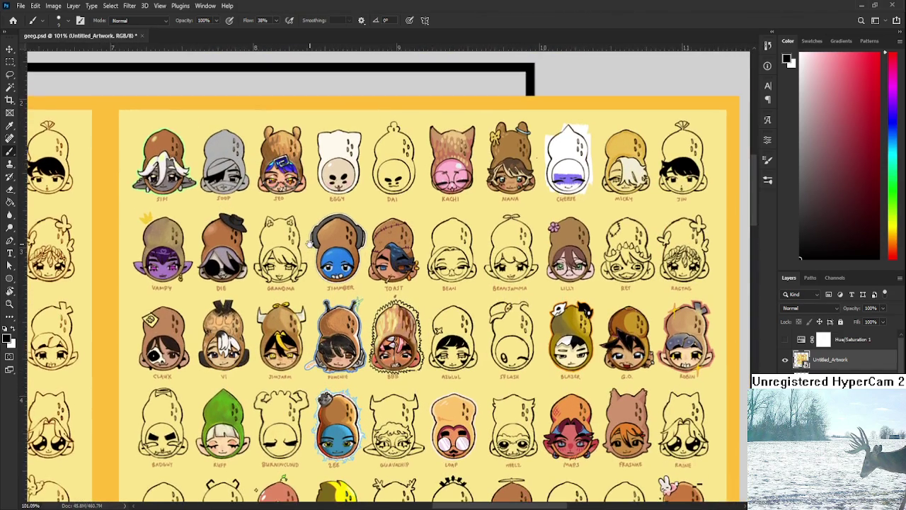
scroll(309, 244, down, 1)
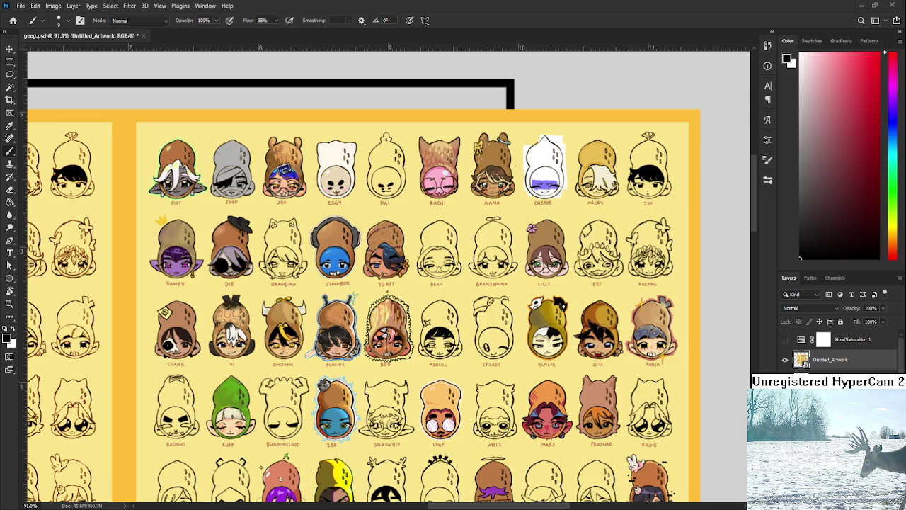
alt+scroll(358, 224, down, 2)
scroll(359, 224, down, 4)
scroll(358, 224, down, 4)
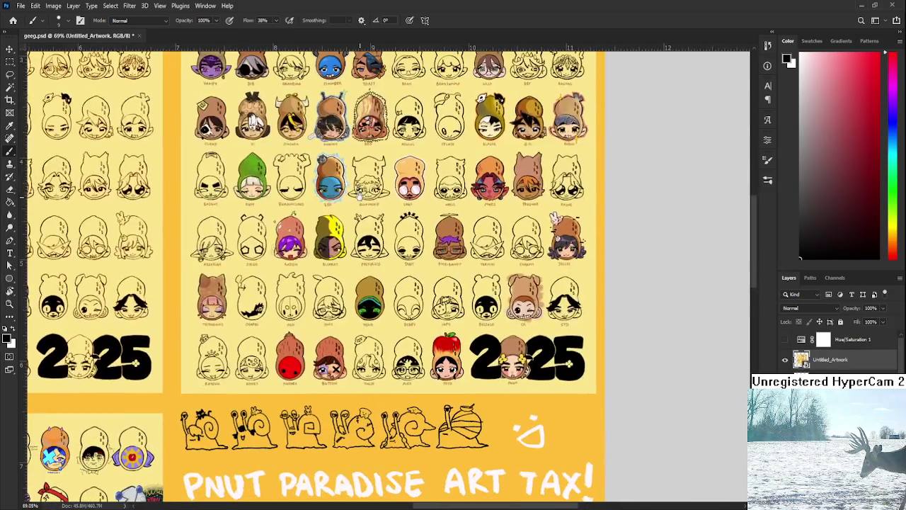
scroll(358, 224, up, 3)
alt+scroll(339, 255, up, 1)
alt+scroll(311, 283, up, 1)
scroll(290, 305, up, 2)
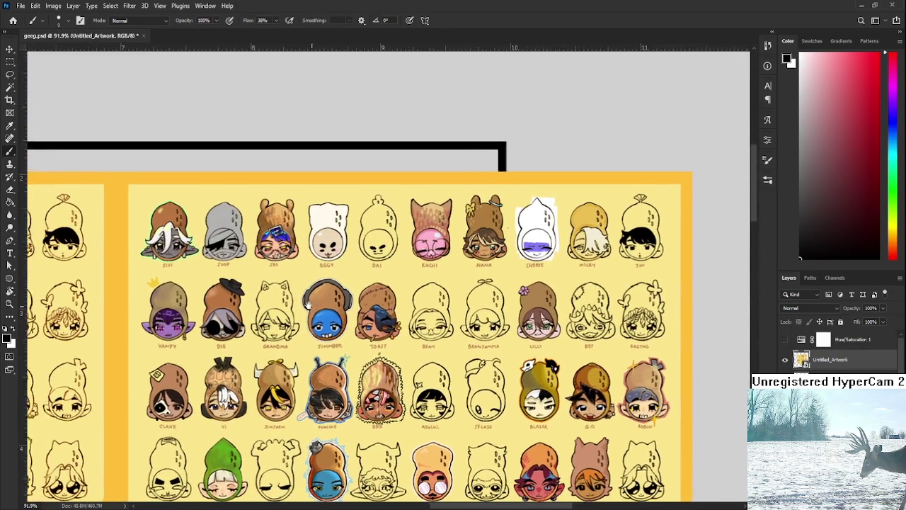
drag(288, 306, 275, 290)
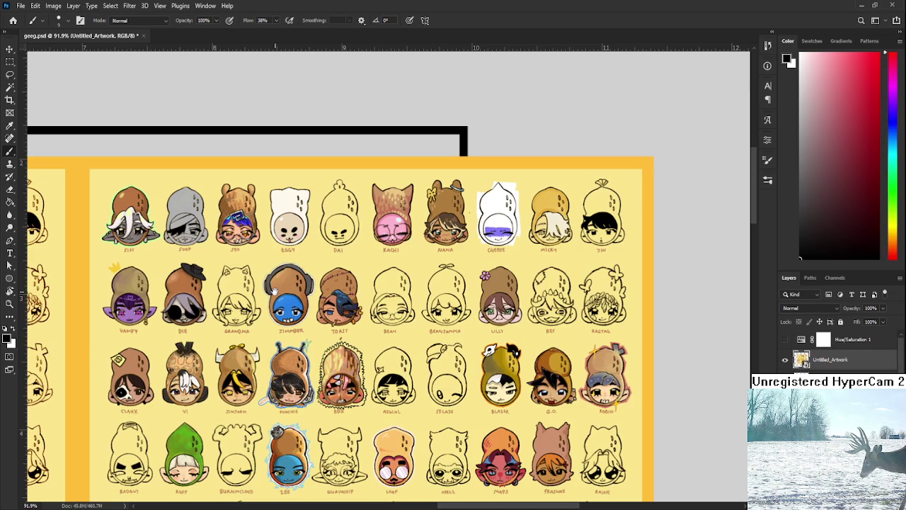
drag(274, 289, 283, 286)
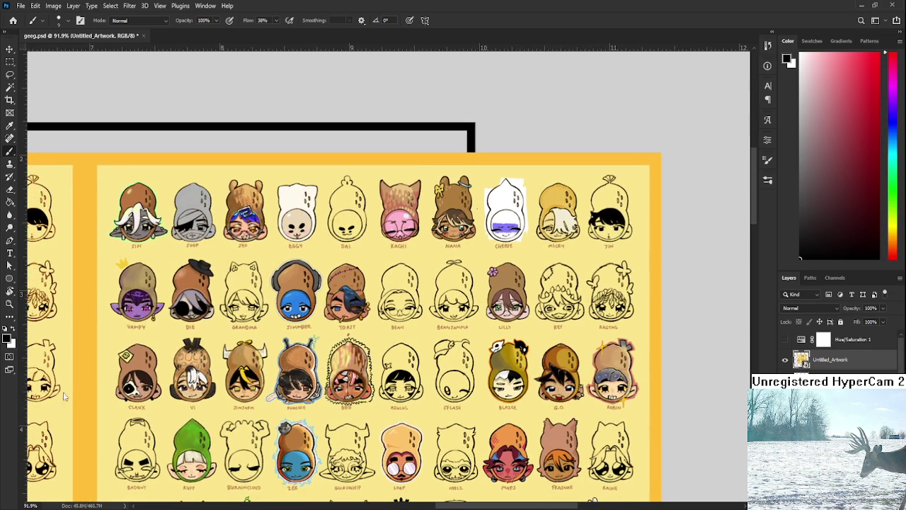
alt+scroll(205, 368, down, 1)
alt+scroll(211, 368, down, 1)
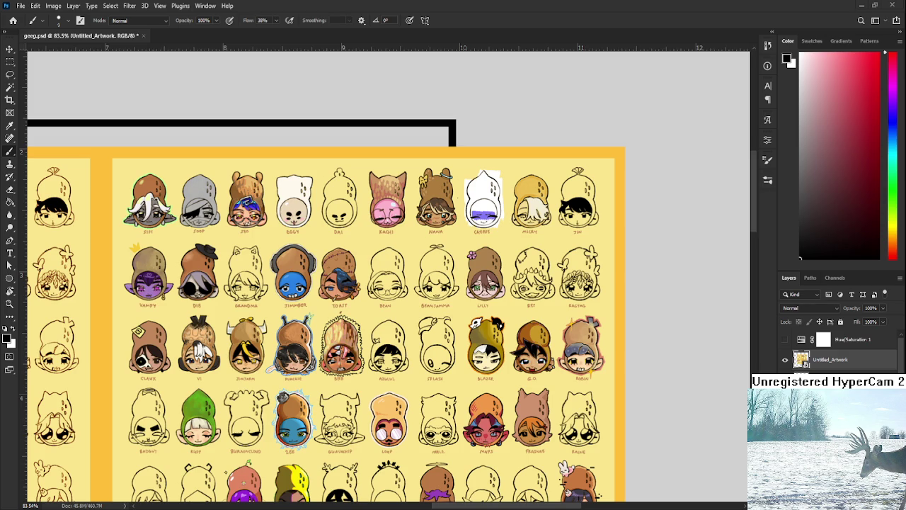
scroll(300, 286, up, 2)
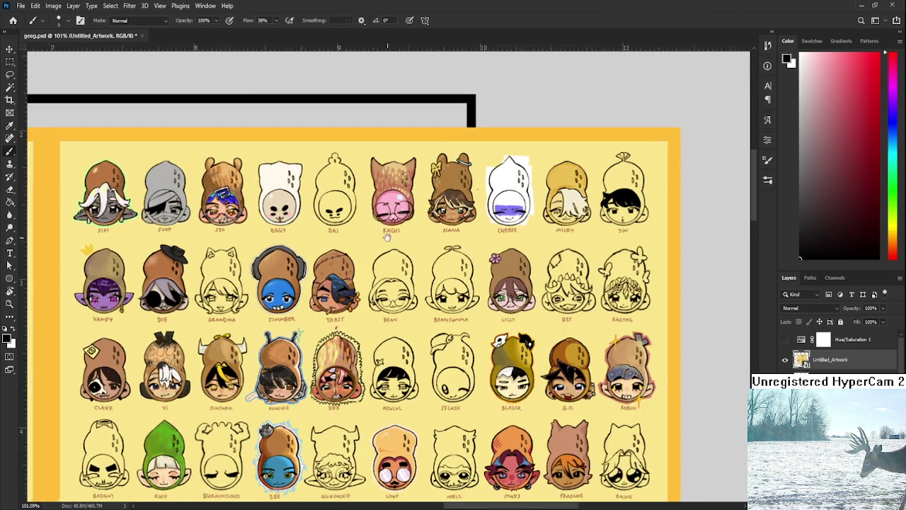
mouse_move(310, 279)
mouse_down()
mouse_move(265, 276)
mouse_move(271, 221)
mouse_move(314, 192)
mouse_up()
scroll(315, 192, down, 1)
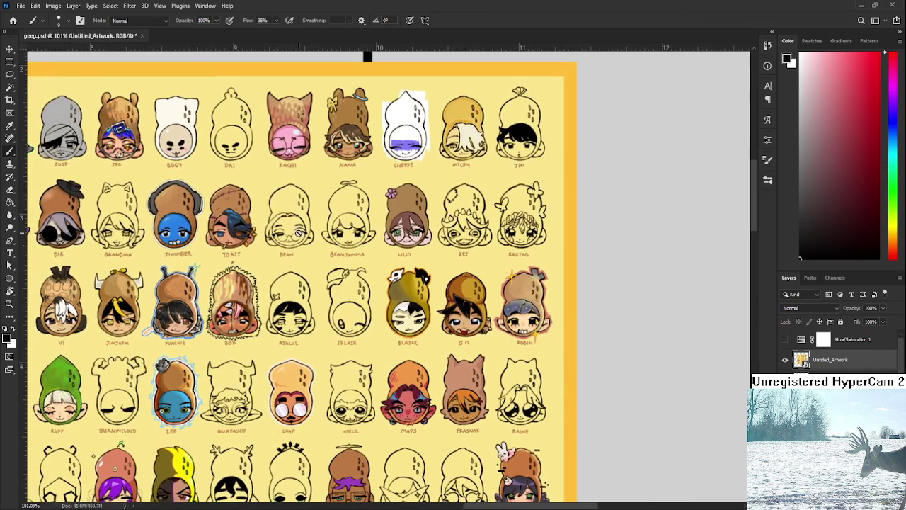
mouse_move(291, 261)
mouse_down()
mouse_move(294, 327)
mouse_move(309, 298)
mouse_move(418, 264)
mouse_move(449, 318)
mouse_move(410, 203)
mouse_up()
scroll(448, 317, down, 1)
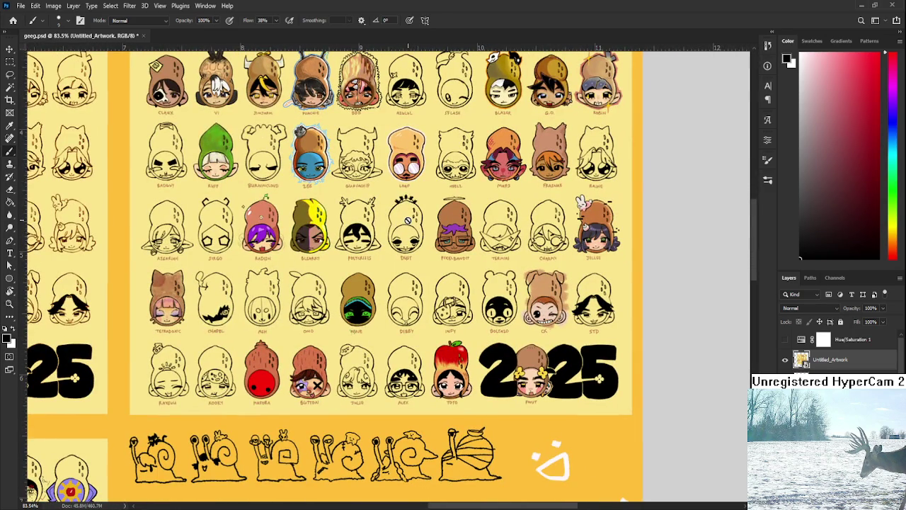
Step: Pan and zoom across the peanut sticker sheet toward the empty slots near the bomb face
scroll(388, 337, down, 5)
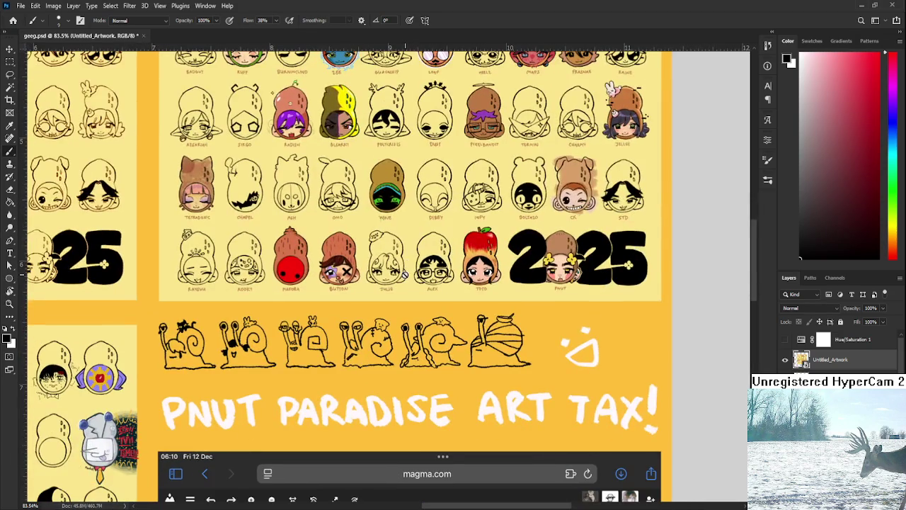
alt+scroll(379, 304, up, 2)
scroll(356, 342, up, 1)
scroll(356, 342, up, 1)
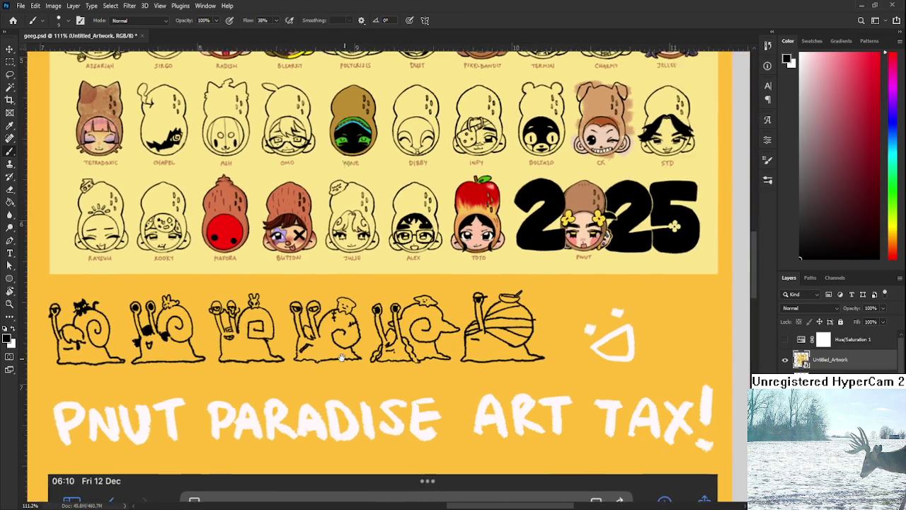
mouse_move(344, 298)
mouse_down()
mouse_move(284, 354)
mouse_move(499, 342)
mouse_move(489, 342)
mouse_up()
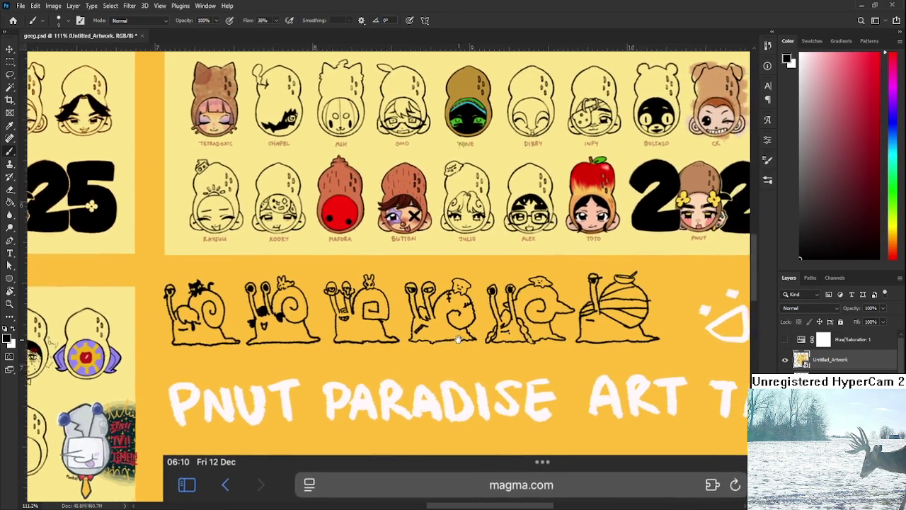
drag(488, 342, 411, 335)
scroll(411, 335, down, 2)
scroll(396, 334, down, 2)
scroll(375, 333, down, 2)
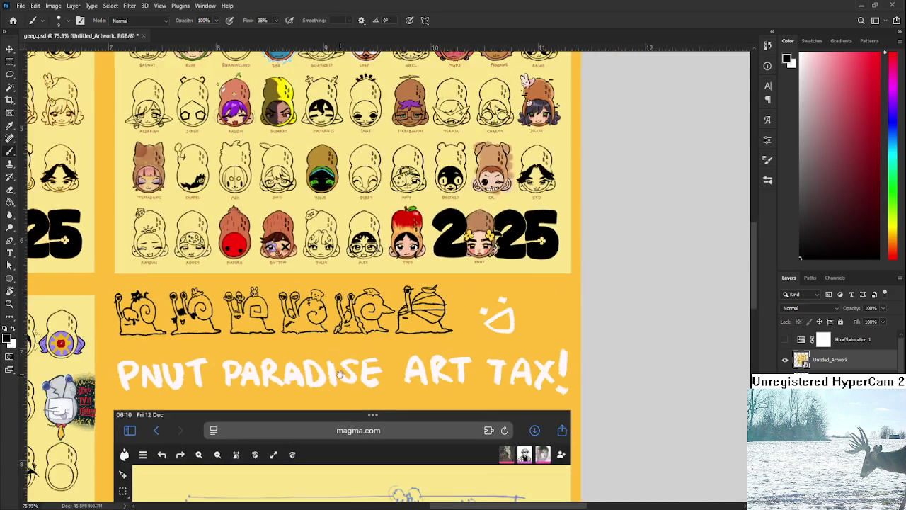
scroll(362, 333, down, 2)
mouse_move(386, 386)
mouse_down()
mouse_move(414, 206)
mouse_move(525, 306)
mouse_up()
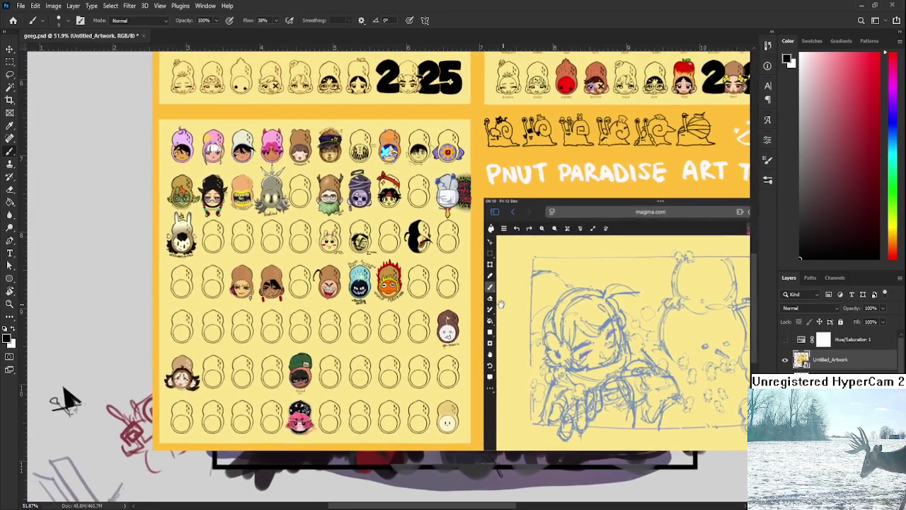
Step: Zoom in on the empty peanut slots and add a new empty Layer 12
scroll(495, 305, up, 2)
scroll(460, 305, up, 2)
scroll(425, 306, up, 2)
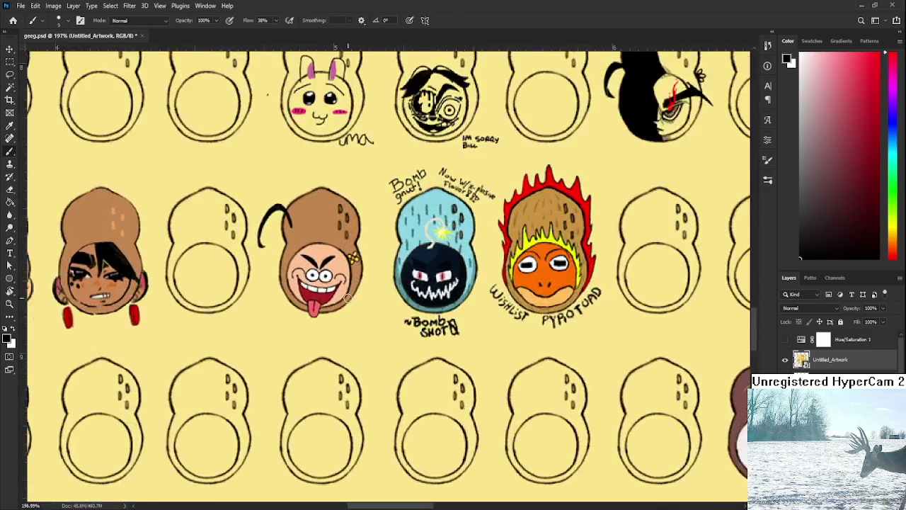
scroll(395, 306, up, 1)
scroll(394, 306, down, 2)
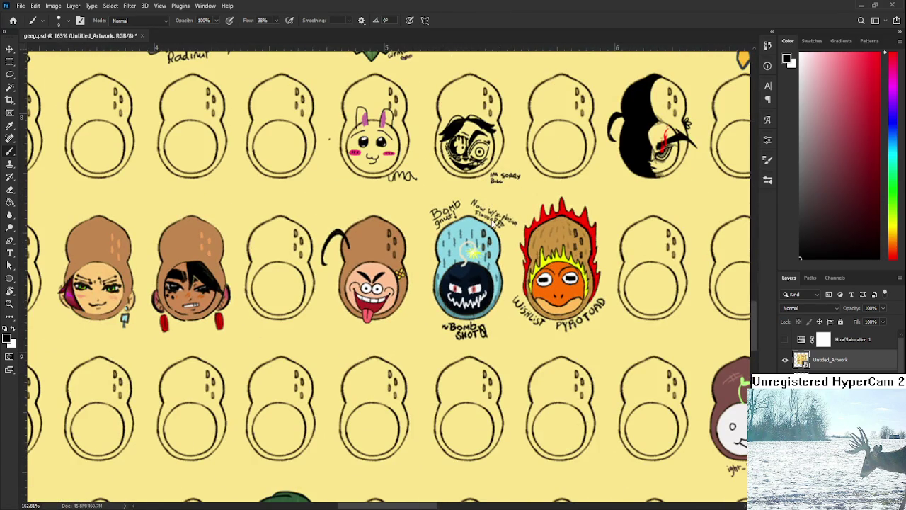
key(ctrl+shift+alt+n)
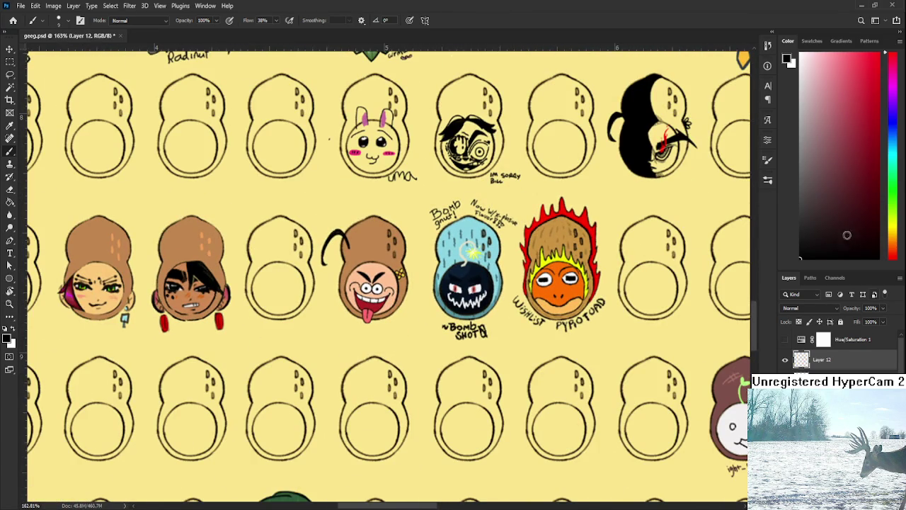
Step: Hand-letter 'ERM' with two trailing dots beneath the tongue-out peanut face
scroll(382, 391, up, 1)
scroll(340, 340, up, 1)
mouse_move(342, 345)
mouse_down()
mouse_move(336, 363)
mouse_move(350, 343)
mouse_move(364, 361)
mouse_move(396, 348)
mouse_up()
click(403, 345)
click(409, 344)
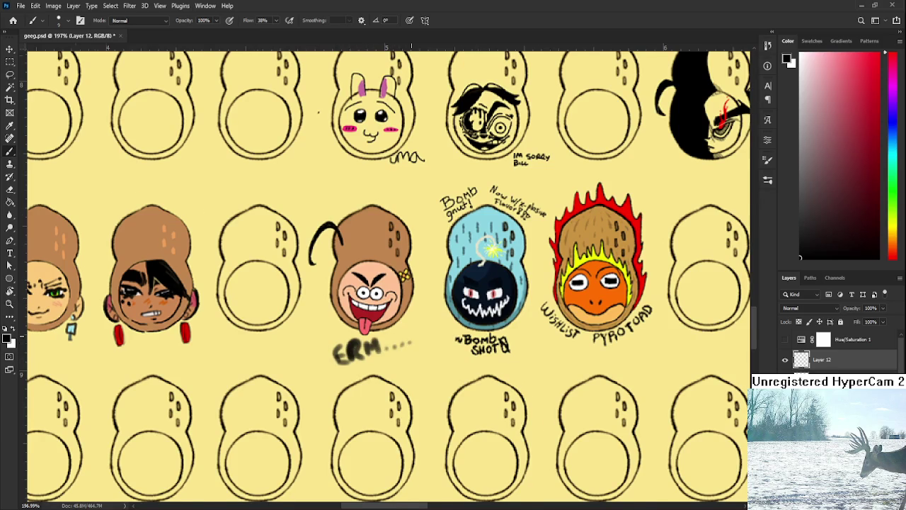
Step: Zoom out and pan around the peanut-head grid to review the lettering and top row
scroll(416, 297, up, 1)
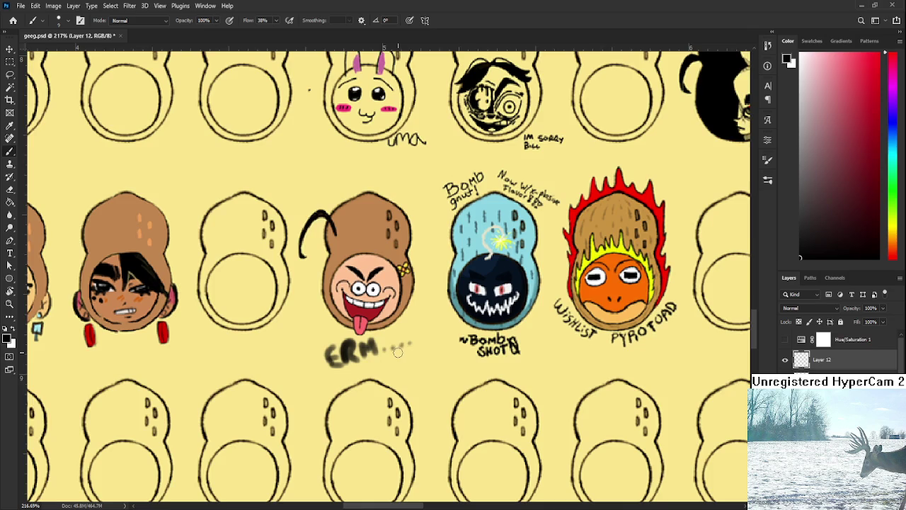
drag(398, 352, 411, 357)
scroll(411, 357, down, 2)
scroll(410, 358, down, 5)
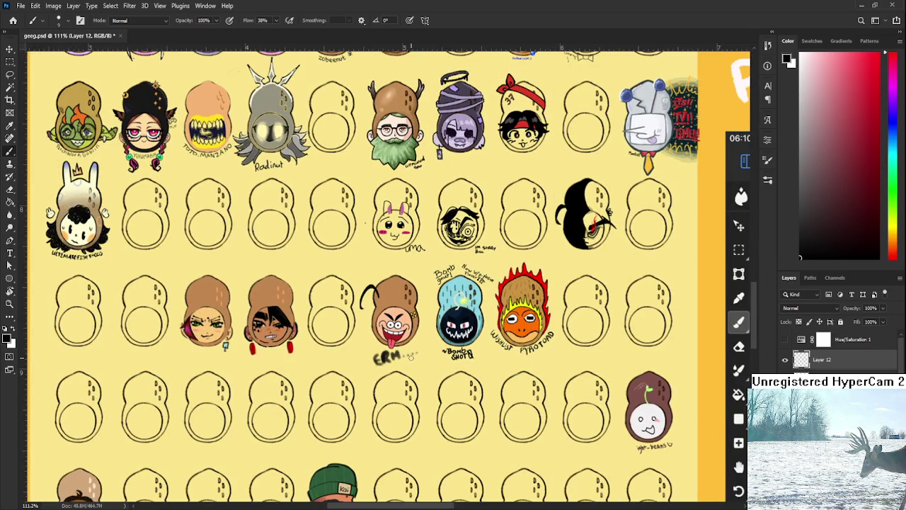
scroll(422, 347, down, 1)
scroll(403, 338, down, 1)
scroll(383, 330, down, 1)
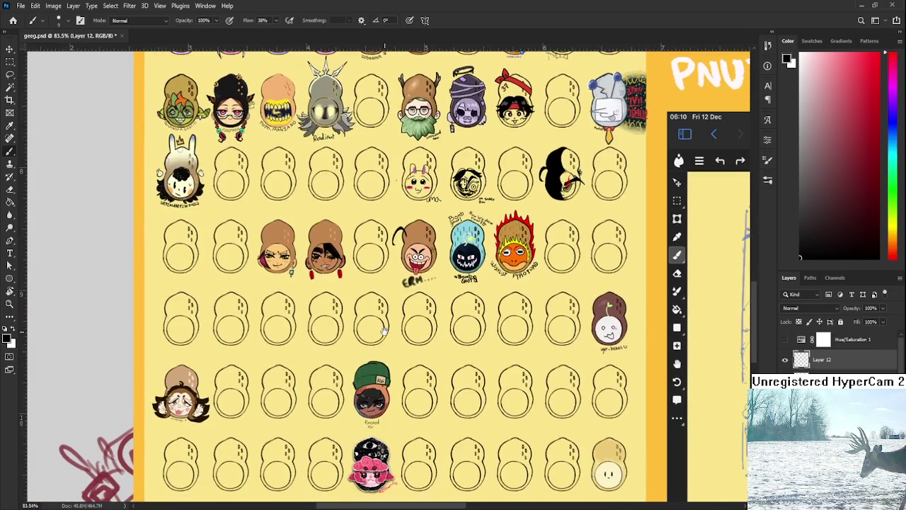
drag(383, 331, 336, 317)
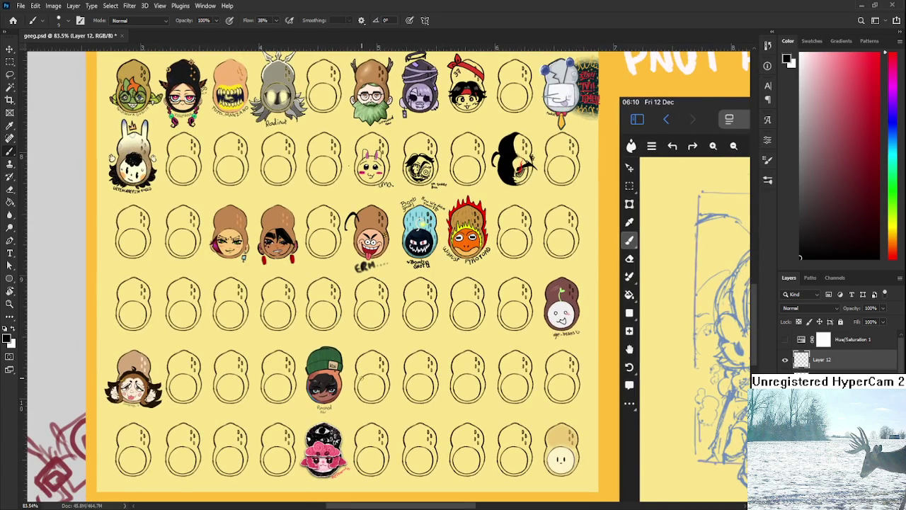
scroll(353, 326, up, 1)
scroll(370, 333, up, 2)
scroll(367, 361, up, 2)
scroll(364, 389, up, 1)
scroll(361, 417, up, 1)
scroll(364, 383, down, 2)
scroll(375, 297, down, 2)
scroll(380, 271, up, 2)
scroll(380, 271, right, 1)
scroll(381, 271, up, 1)
scroll(380, 271, up, 1)
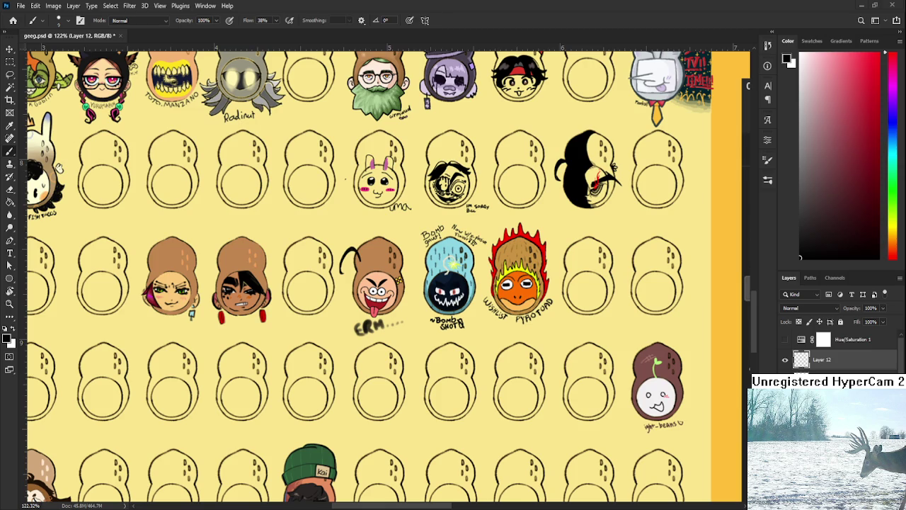
scroll(28, 442, down, 5)
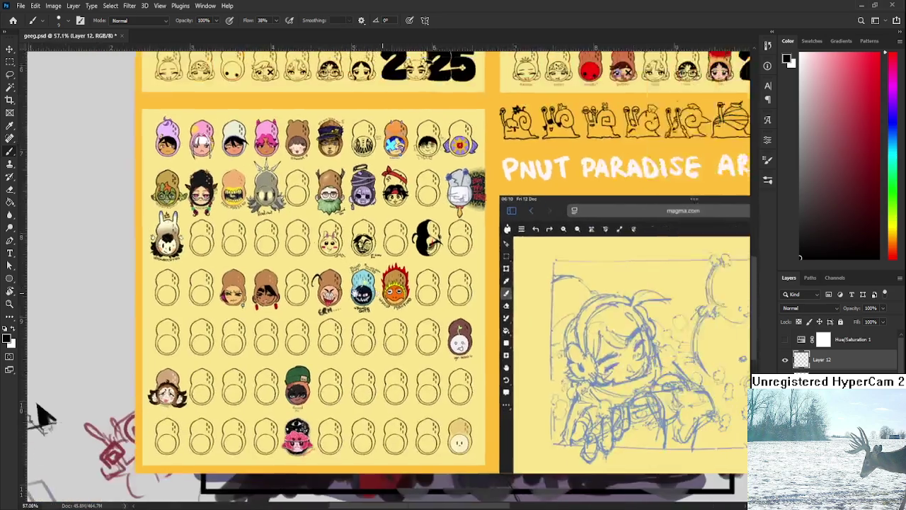
scroll(387, 261, up, 5)
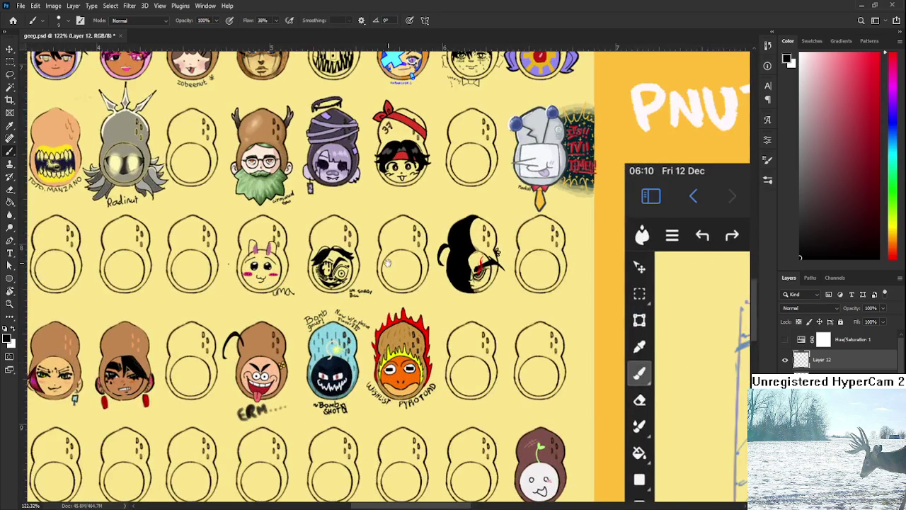
drag(387, 263, 282, 384)
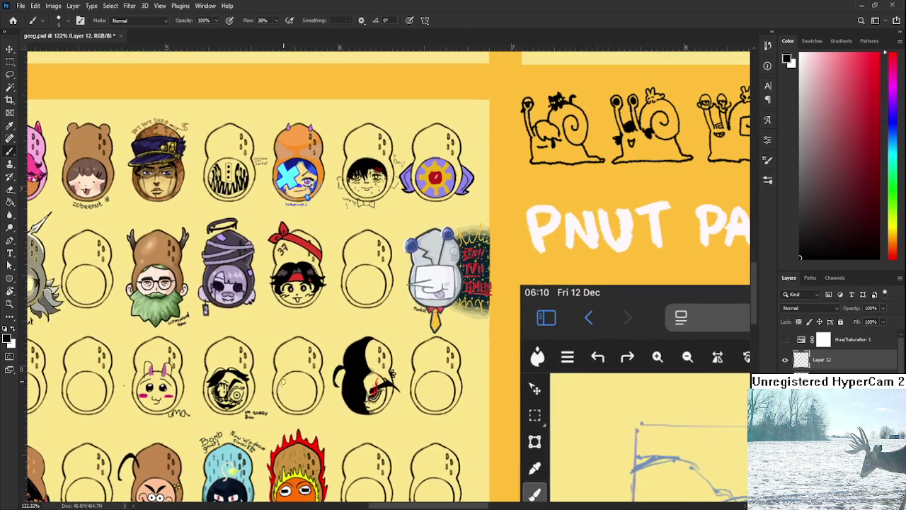
mouse_move(312, 243)
mouse_down()
mouse_move(298, 285)
mouse_move(342, 325)
mouse_move(481, 307)
mouse_up()
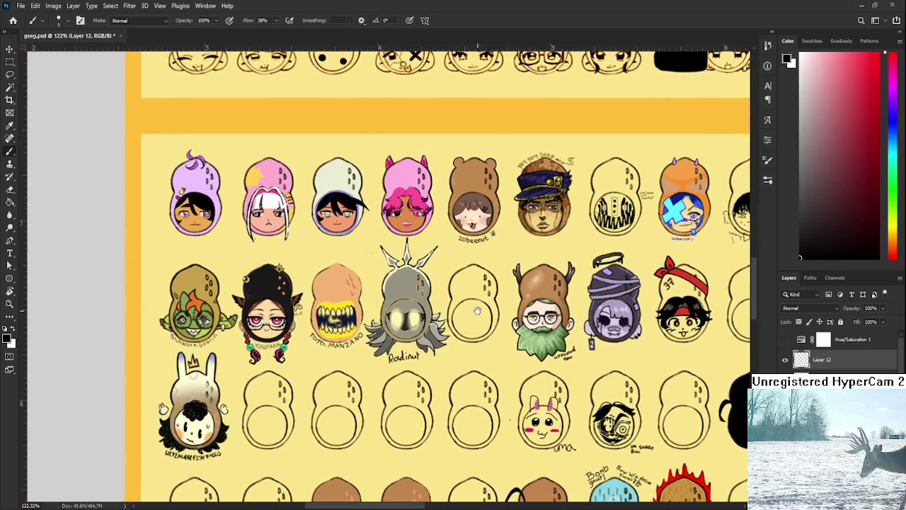
scroll(446, 319, down, 3)
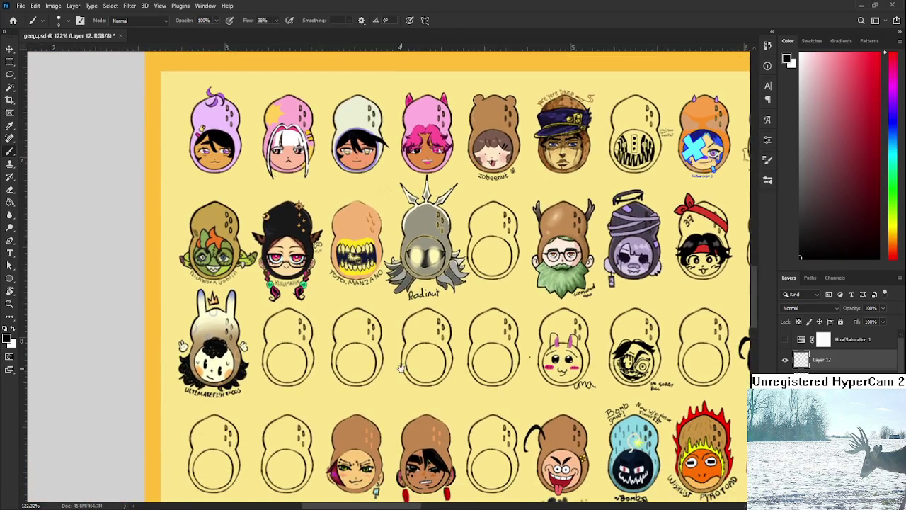
scroll(418, 333, down, 2)
scroll(425, 196, down, 5)
scroll(425, 212, down, 2)
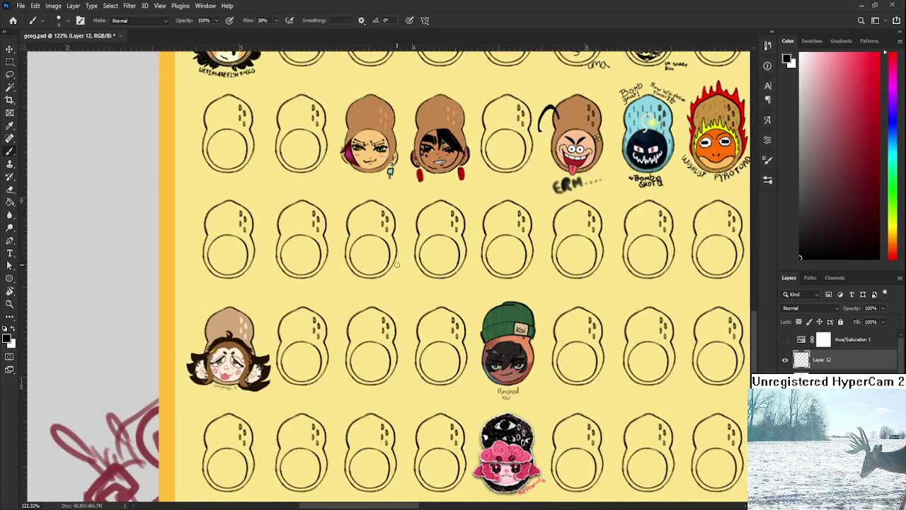
drag(425, 326, 312, 393)
scroll(313, 393, down, 1)
scroll(325, 368, up, 4)
scroll(354, 312, up, 5)
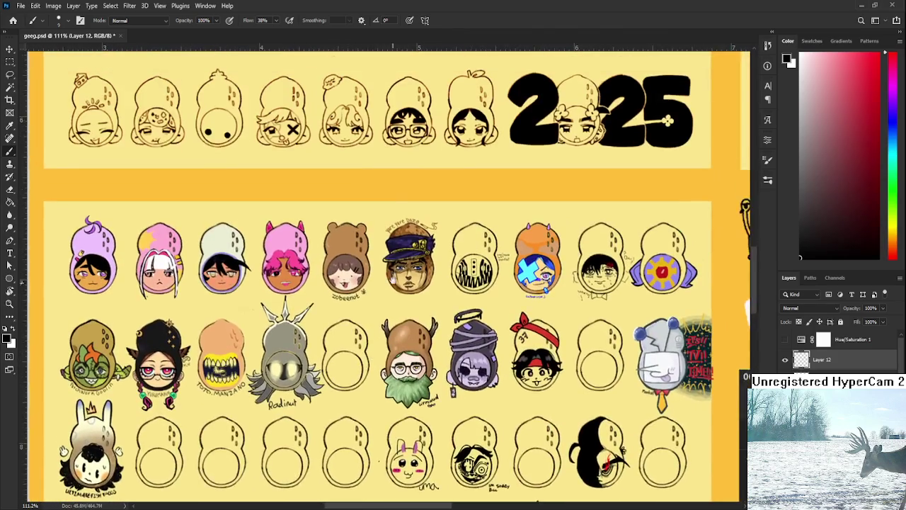
scroll(375, 269, up, 1)
scroll(385, 247, up, 2)
scroll(385, 247, up, 2)
scroll(365, 306, up, 4)
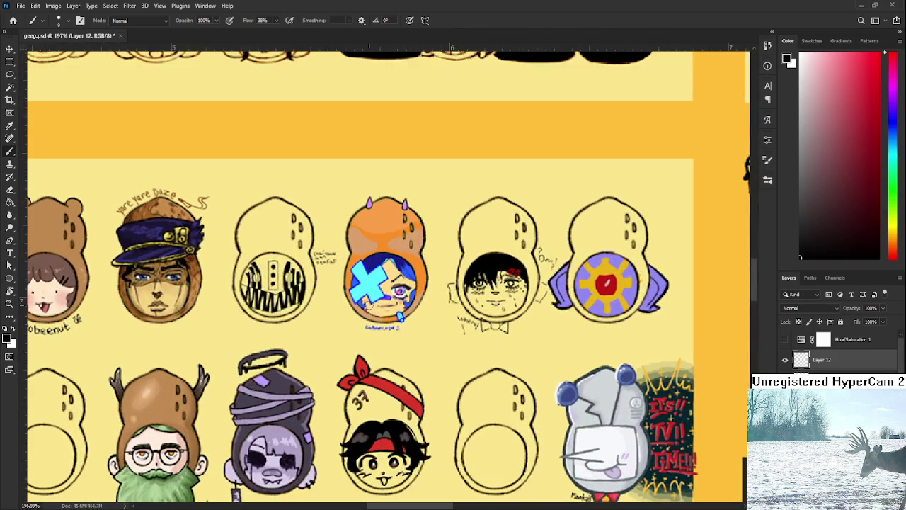
scroll(369, 304, down, 5)
scroll(395, 331, up, 5)
scroll(395, 332, up, 2)
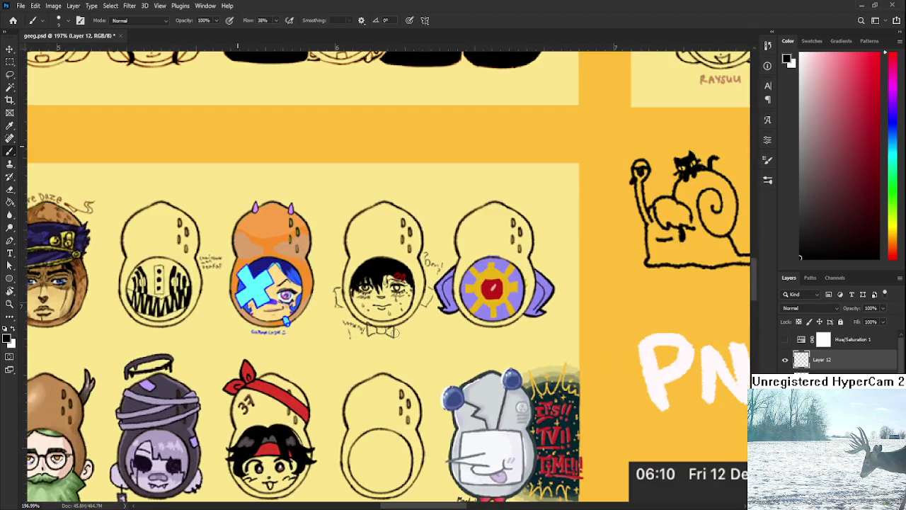
scroll(395, 332, down, 3)
scroll(396, 332, down, 2)
scroll(400, 332, down, 1)
scroll(403, 332, up, 2)
scroll(404, 332, down, 1)
scroll(382, 326, down, 1)
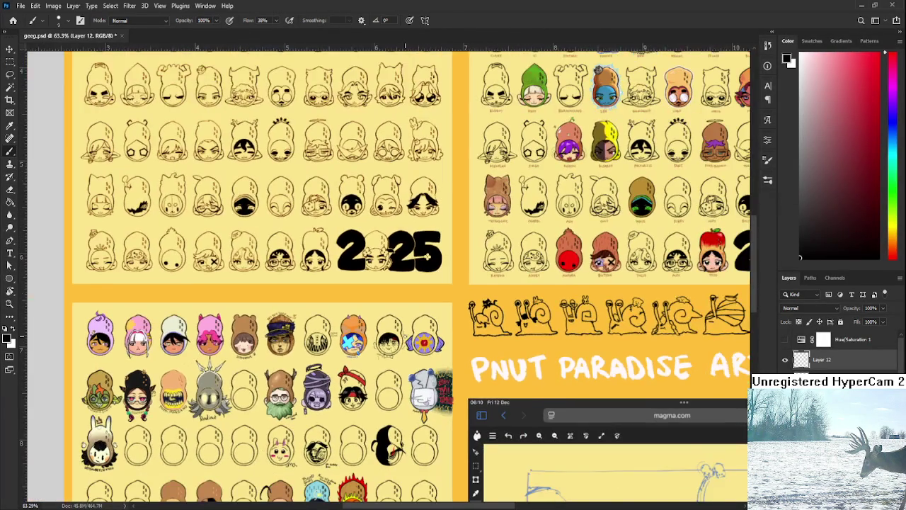
scroll(361, 318, down, 1)
drag(348, 314, 359, 353)
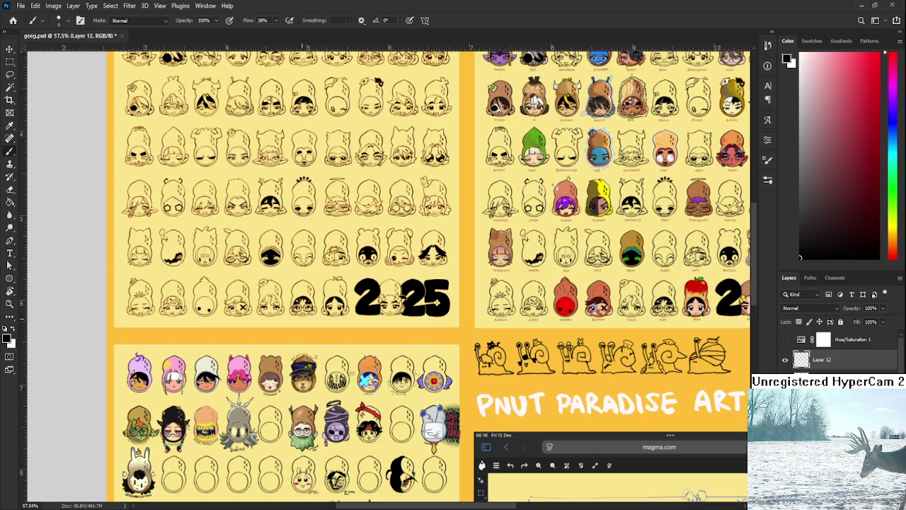
scroll(333, 304, down, 1)
mouse_move(403, 323)
mouse_down()
mouse_move(191, 417)
mouse_move(222, 315)
mouse_up()
drag(310, 294, 358, 292)
mouse_move(295, 315)
mouse_down()
mouse_move(336, 321)
mouse_move(219, 376)
mouse_move(199, 423)
mouse_up()
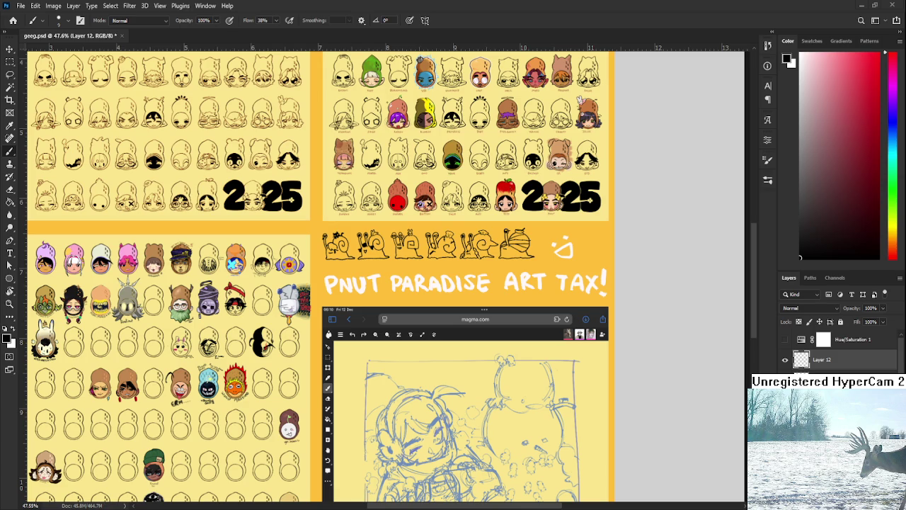
scroll(429, 191, up, 2)
scroll(396, 234, up, 2)
scroll(347, 295, up, 2)
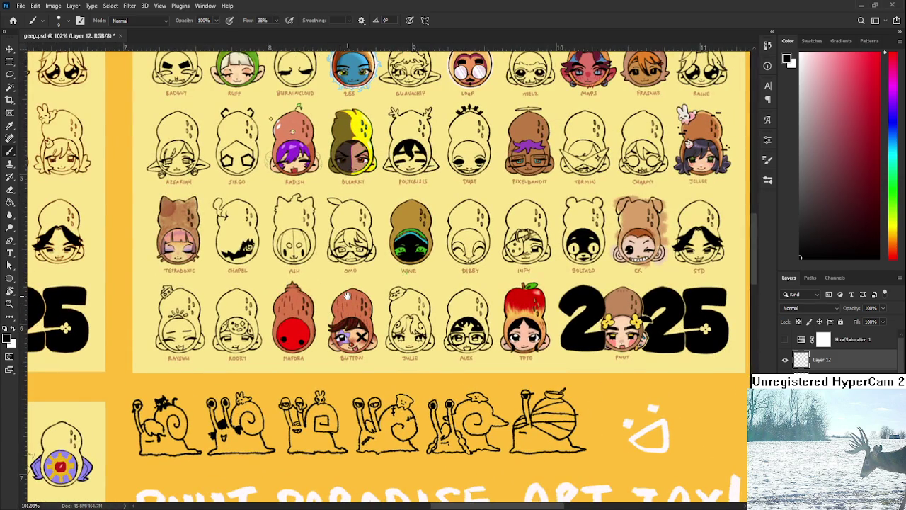
drag(347, 295, 218, 299)
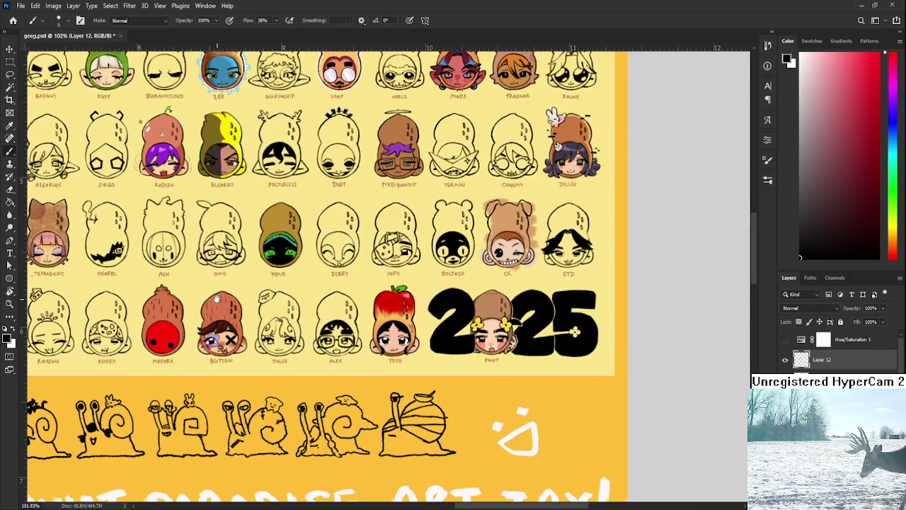
scroll(217, 299, down, 2)
scroll(223, 303, down, 2)
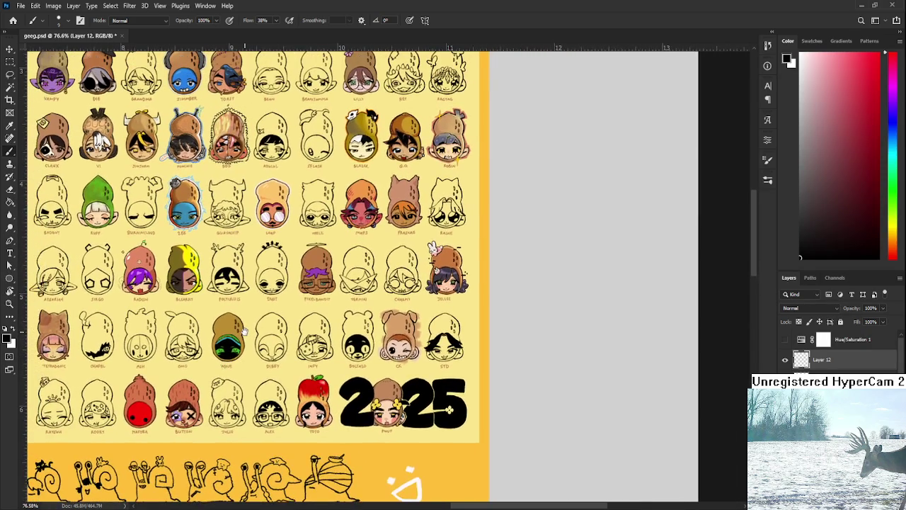
drag(229, 306, 249, 342)
scroll(325, 293, up, 3)
mouse_move(265, 295)
mouse_down()
mouse_move(389, 305)
mouse_move(439, 391)
mouse_up()
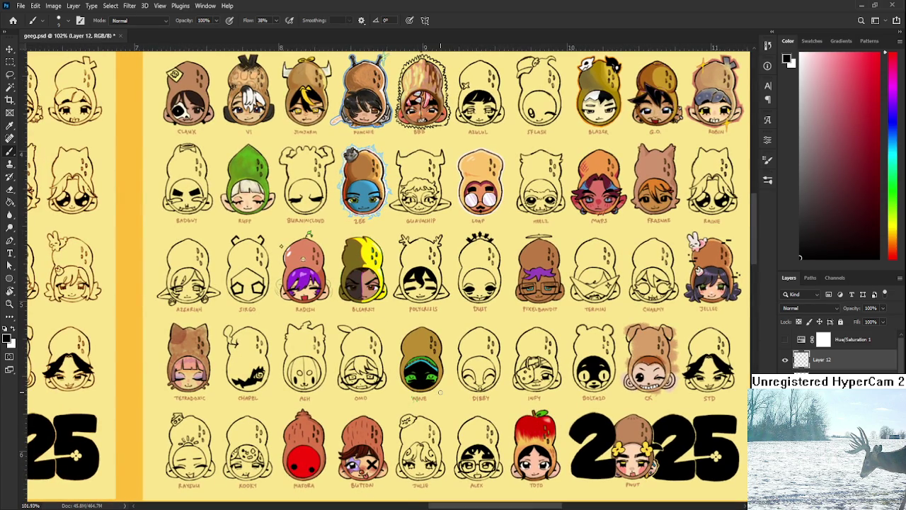
scroll(440, 391, down, 2)
scroll(366, 420, down, 2)
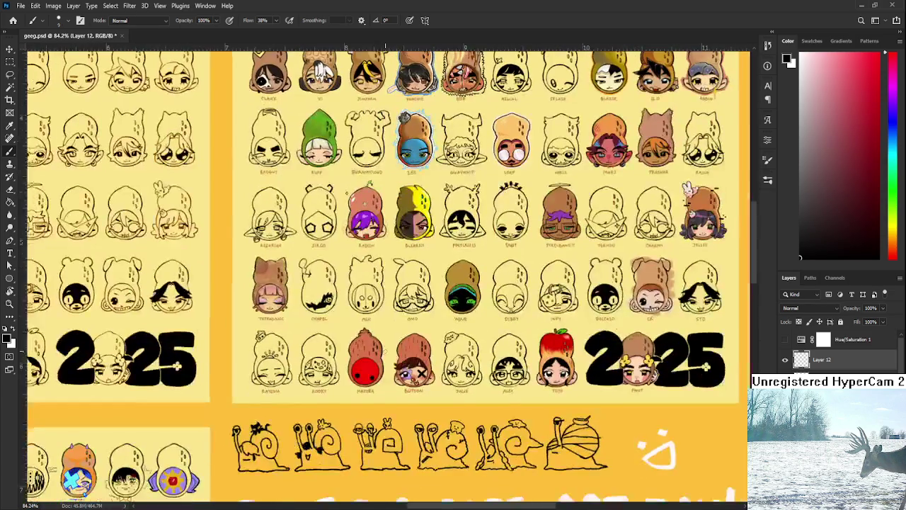
scroll(383, 396, down, 1)
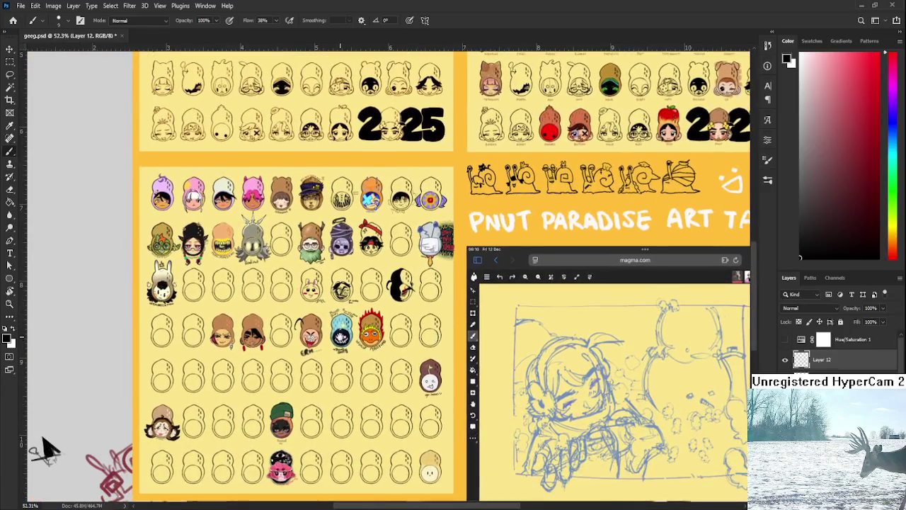
scroll(32, 475, up, 1)
scroll(332, 350, up, 2)
scroll(332, 349, up, 2)
mouse_move(297, 266)
mouse_down()
mouse_move(425, 340)
mouse_move(448, 408)
mouse_up()
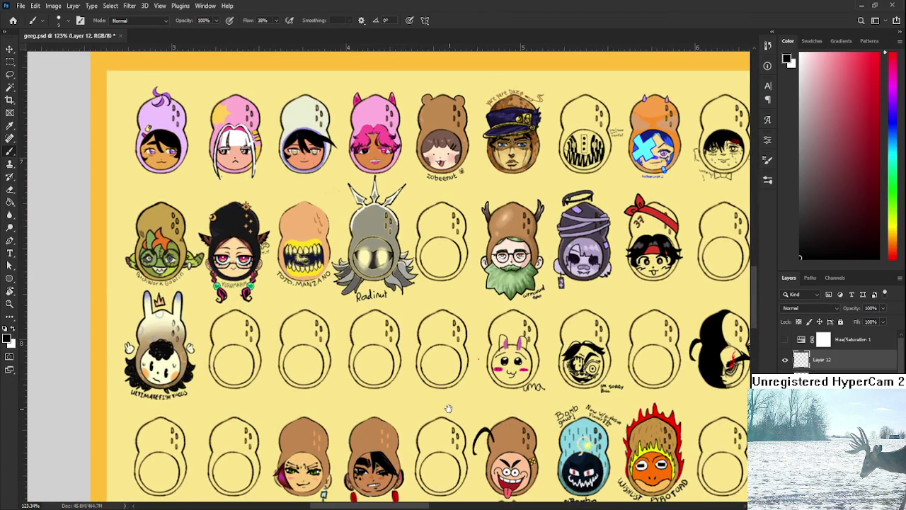
mouse_move(448, 409)
mouse_down()
mouse_move(439, 416)
mouse_move(337, 382)
mouse_up()
scroll(331, 402, down, 2)
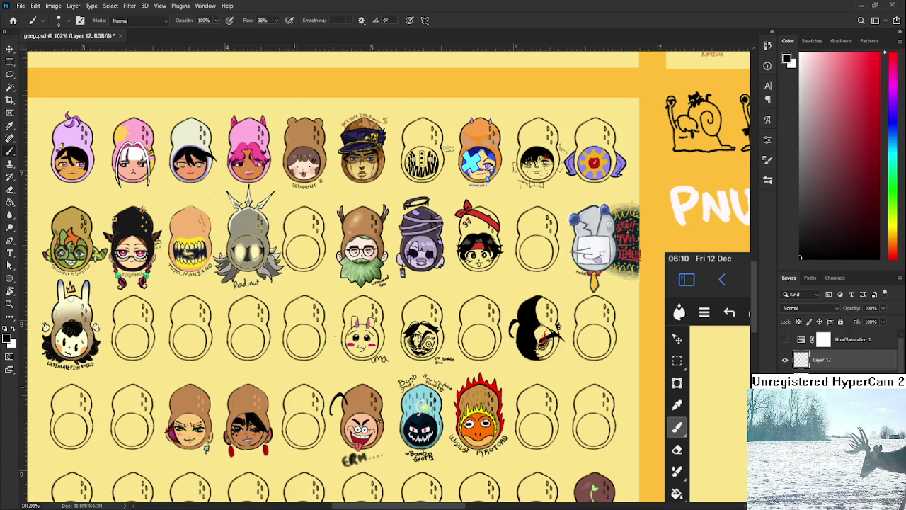
alt+scroll(335, 340, down, 3)
scroll(347, 368, down, 5)
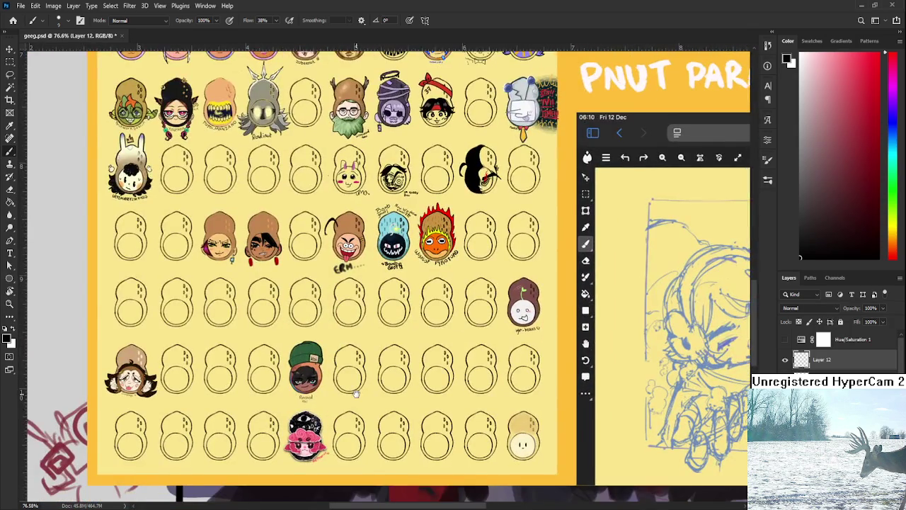
scroll(356, 395, down, 2)
scroll(354, 319, right, 4)
mouse_move(354, 296)
mouse_down()
mouse_move(391, 347)
mouse_move(337, 383)
mouse_up()
alt+scroll(316, 242, up, 1)
alt+scroll(317, 243, up, 3)
alt+scroll(316, 243, up, 2)
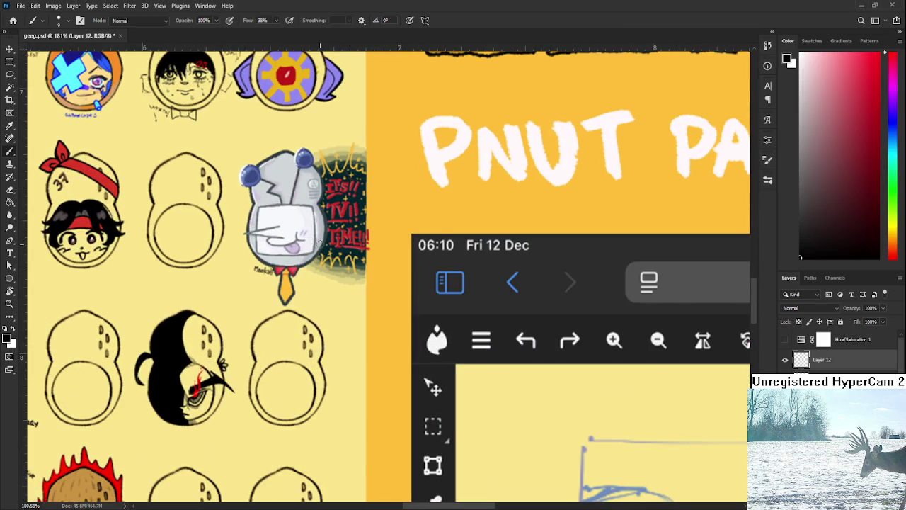
alt+scroll(346, 288, down, 5)
mouse_move(411, 297)
mouse_down()
mouse_move(361, 332)
mouse_move(357, 355)
mouse_move(374, 291)
mouse_up()
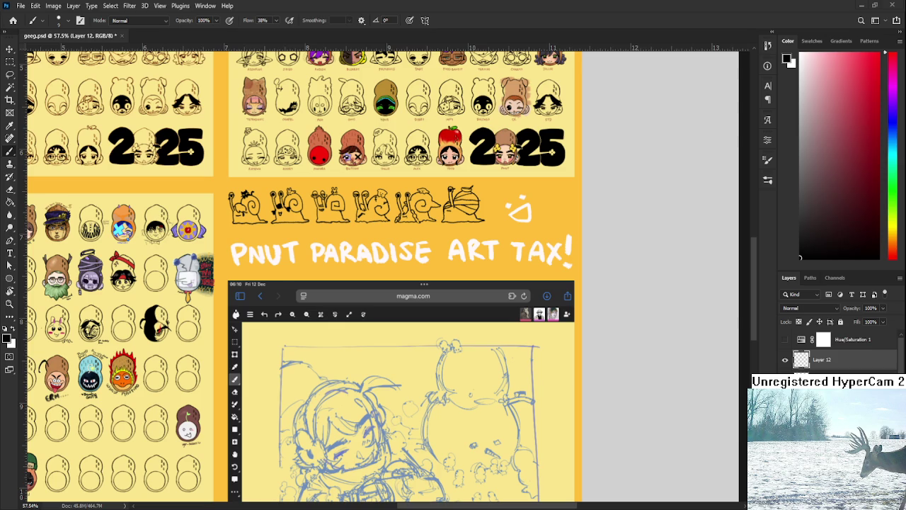
Step: Zoom out over the whole sheet to view the 2025 rows and snail strip
scroll(41, 431, down, 4)
scroll(111, 425, up, 1)
scroll(91, 499, up, 1)
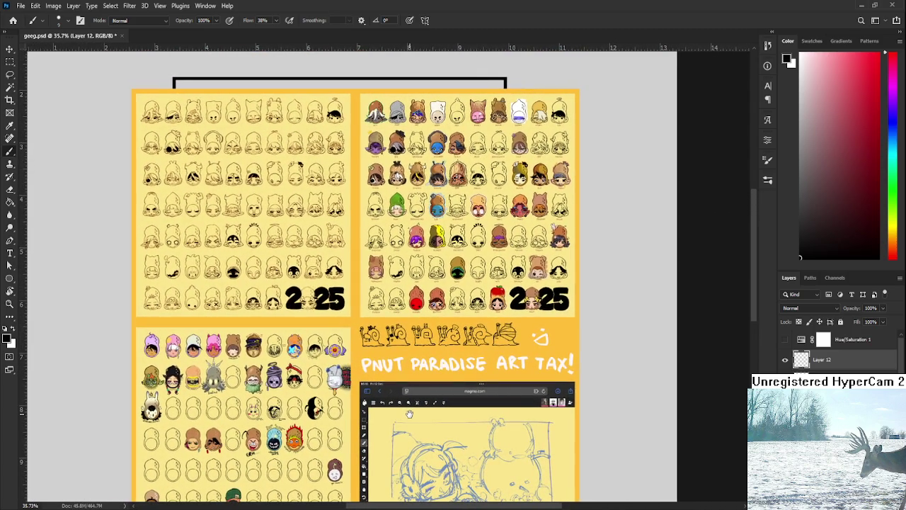
scroll(409, 415, up, 2)
scroll(418, 379, up, 2)
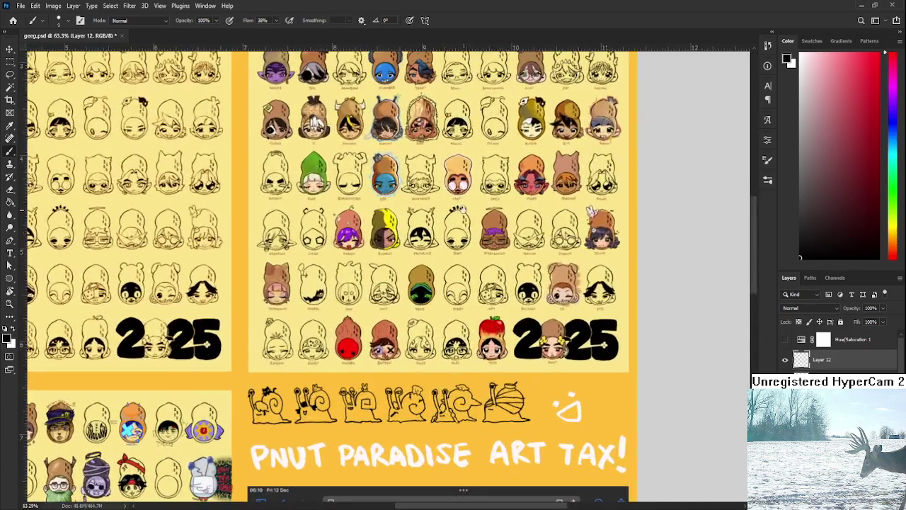
scroll(428, 343, up, 2)
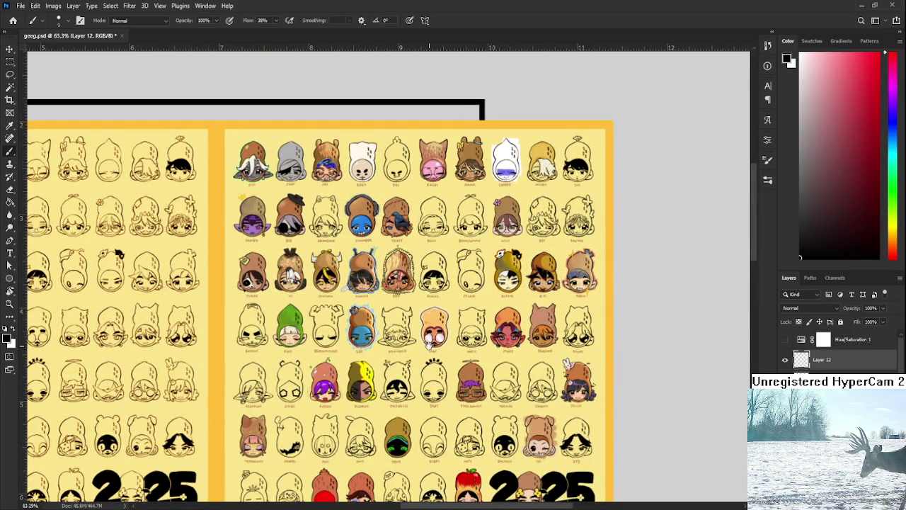
drag(429, 344, 431, 245)
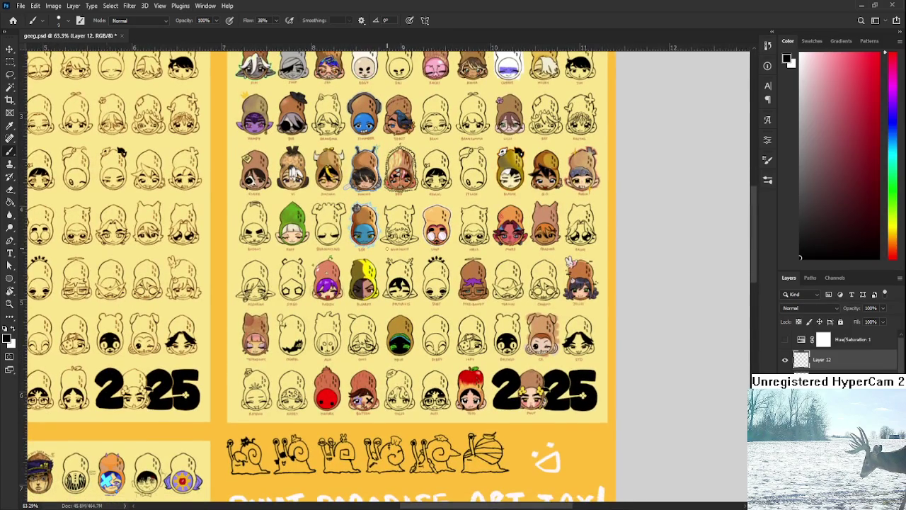
scroll(384, 251, up, 2)
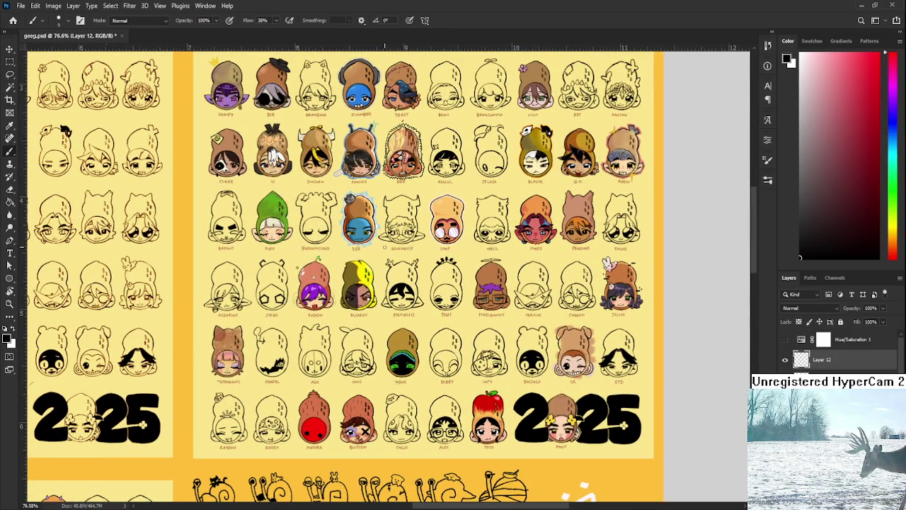
scroll(384, 247, down, 3)
scroll(415, 248, up, 4)
scroll(416, 255, down, 3)
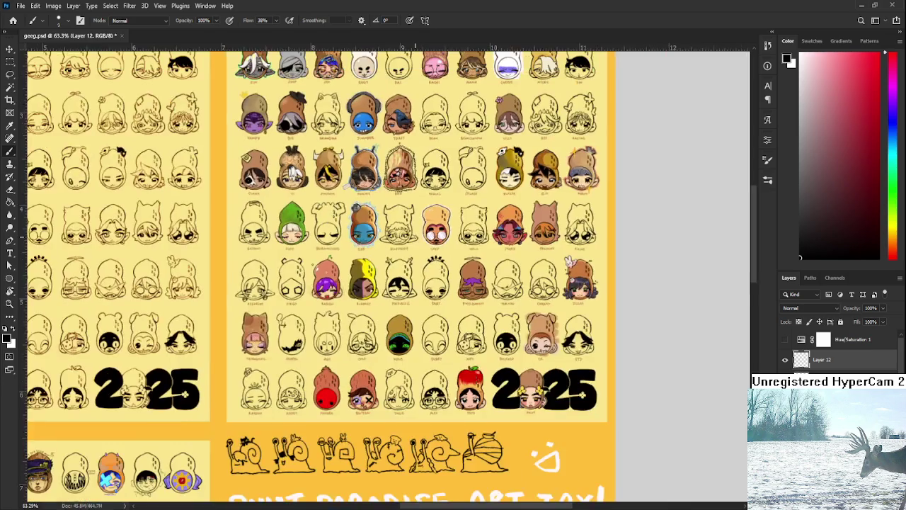
scroll(417, 256, down, 2)
scroll(368, 283, up, 2)
scroll(322, 320, up, 1)
scroll(322, 320, down, 2)
scroll(368, 312, up, 1)
scroll(417, 297, up, 1)
scroll(61, 491, down, 1)
scroll(111, 461, down, 2)
scroll(65, 470, up, 1)
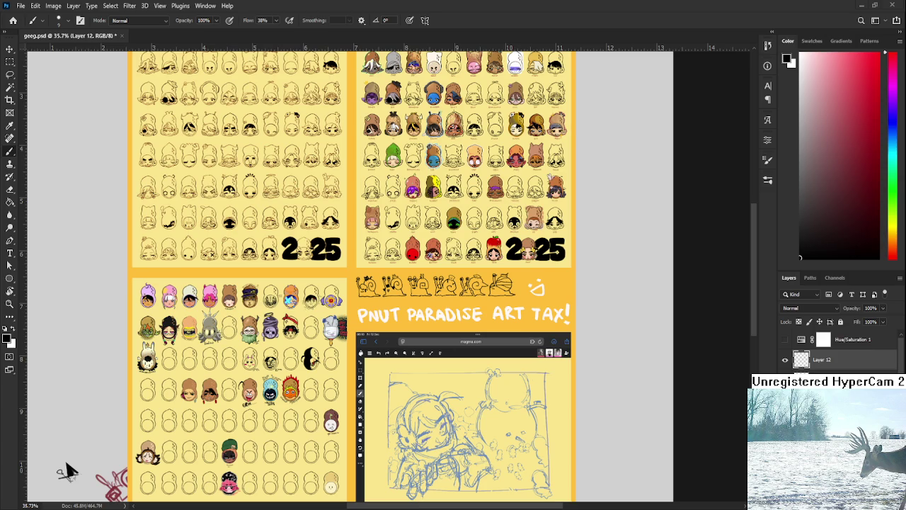
scroll(64, 461, up, 2)
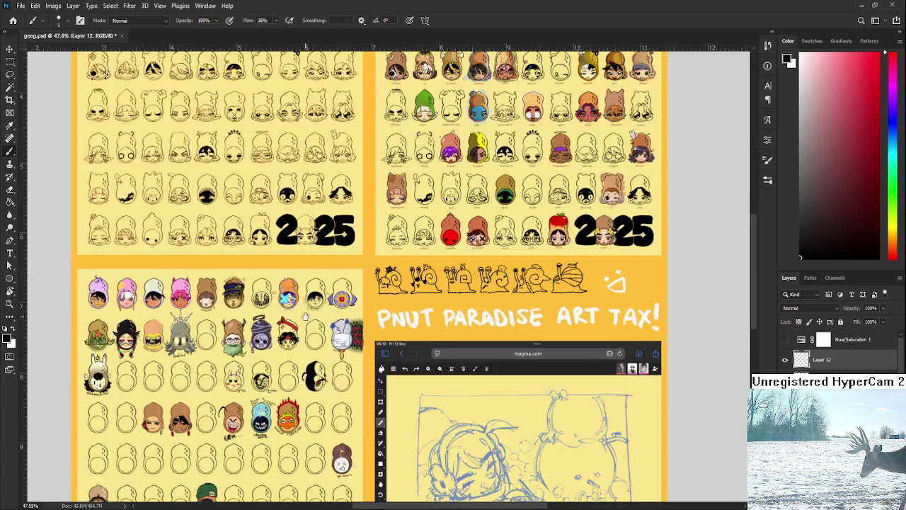
scroll(39, 418, down, 2)
scroll(43, 421, up, 2)
Step: Pan past the magma sketch to the queen painting and switch document tabs with Ctrl+Tab
drag(350, 249, 324, 264)
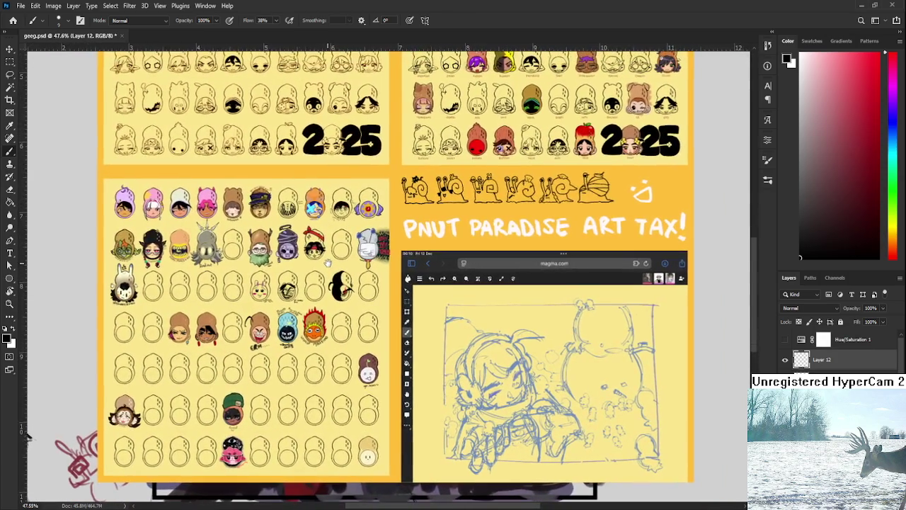
drag(434, 301, 331, 338)
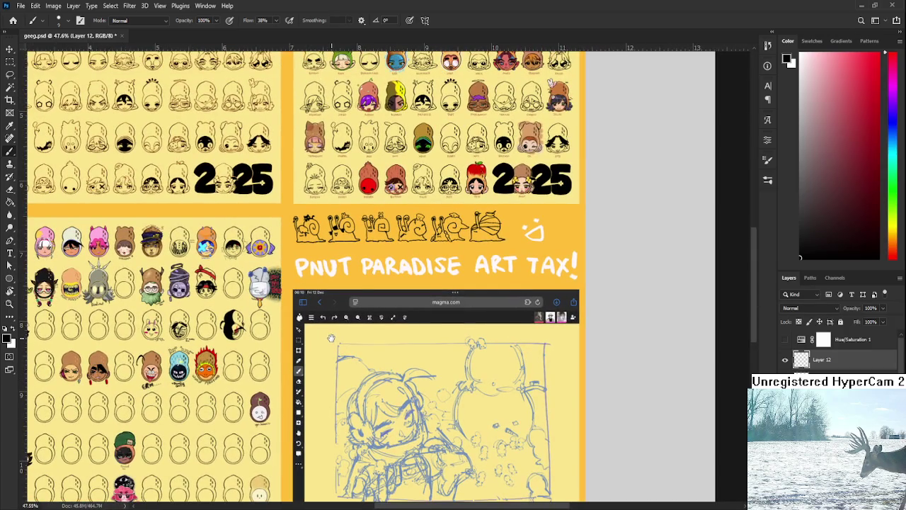
scroll(111, 446, down, 1)
scroll(162, 430, down, 1)
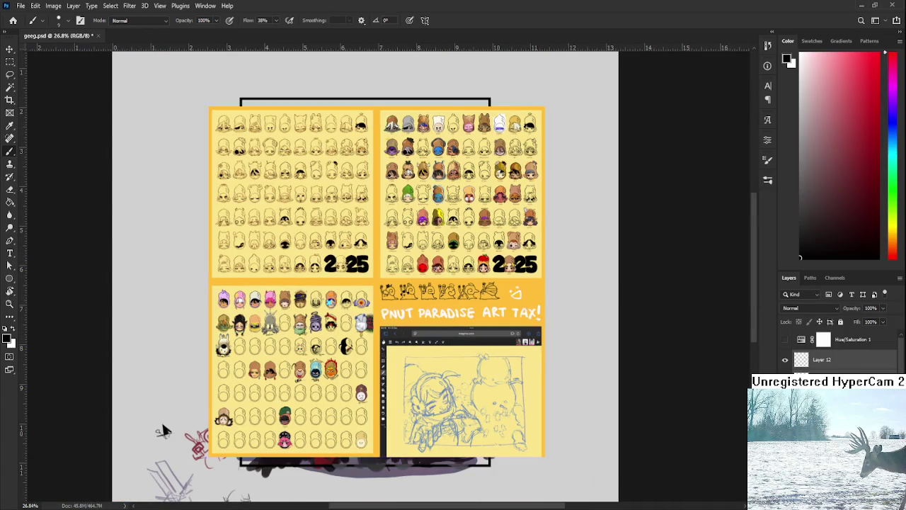
scroll(412, 410, up, 1)
drag(413, 411, 455, 419)
key(ctrl+Tab)
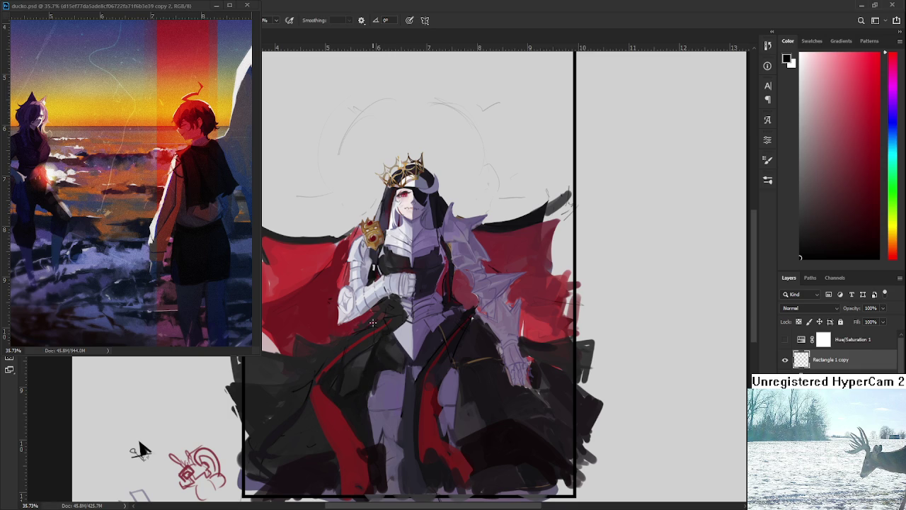
Step: Call up the on-canvas colour picker to choose a dark orange painting colour
alt+shift+right_click(446, 312)
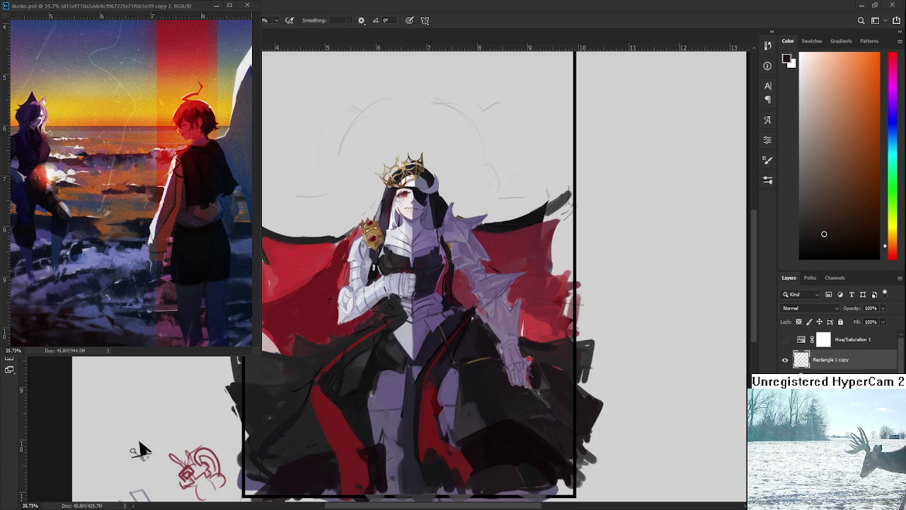
Step: Shift the view of the queen painting up and to the left
drag(421, 333, 412, 309)
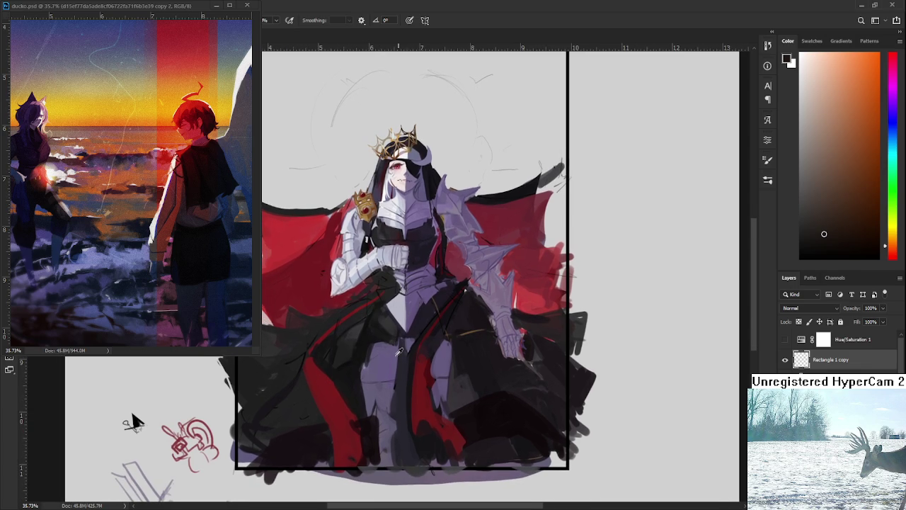
Step: Eyedrop pale purple, near-black, dark purple and dark blue tones from the queen's robe
alt+click(397, 353)
alt+click(365, 347)
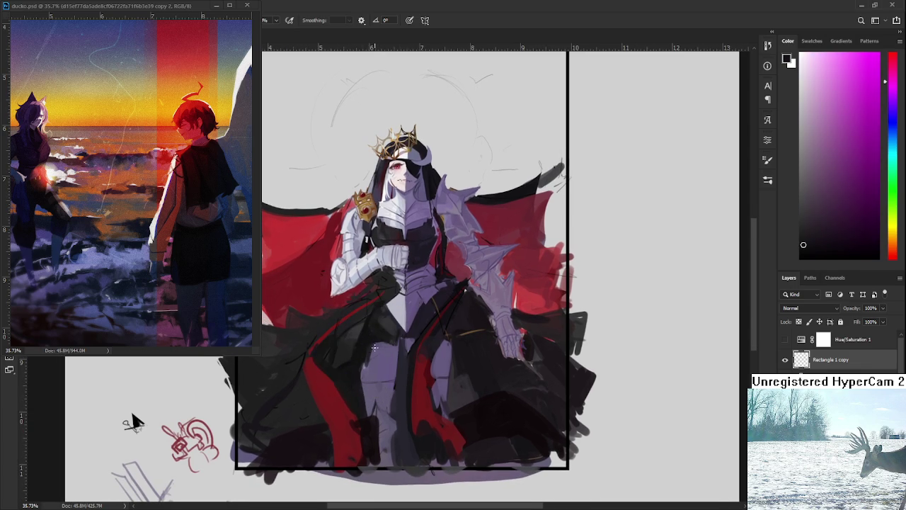
alt+click(370, 350)
alt+click(363, 353)
alt+click(370, 370)
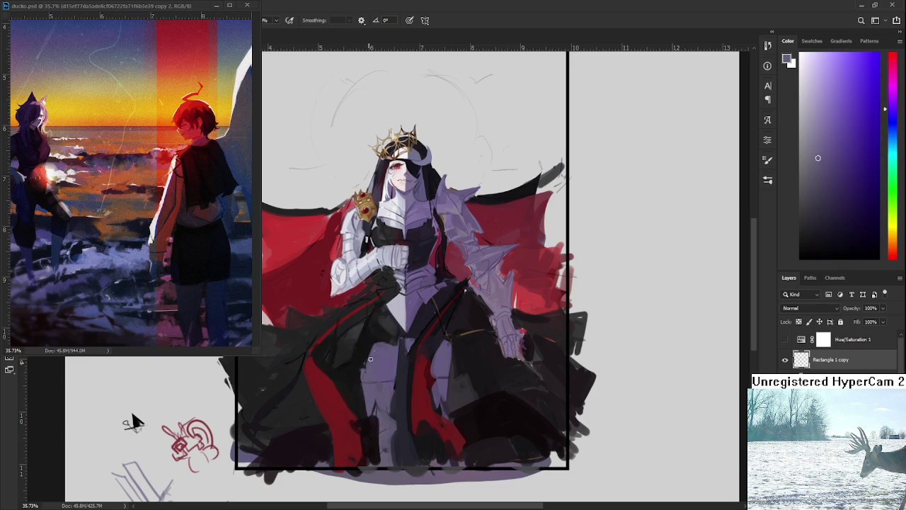
alt+click(375, 347)
alt+click(376, 344)
alt+click(381, 337)
alt+click(389, 341)
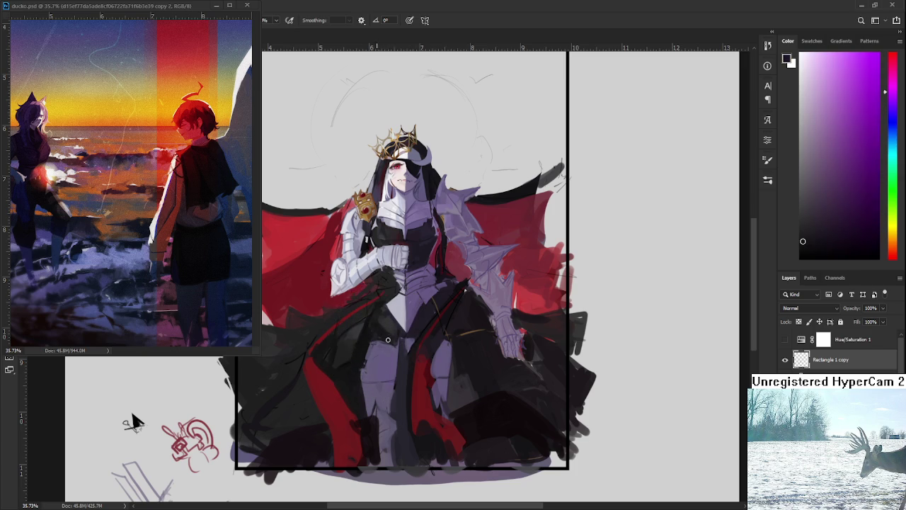
alt+click(379, 339)
alt+click(386, 319)
alt+click(387, 319)
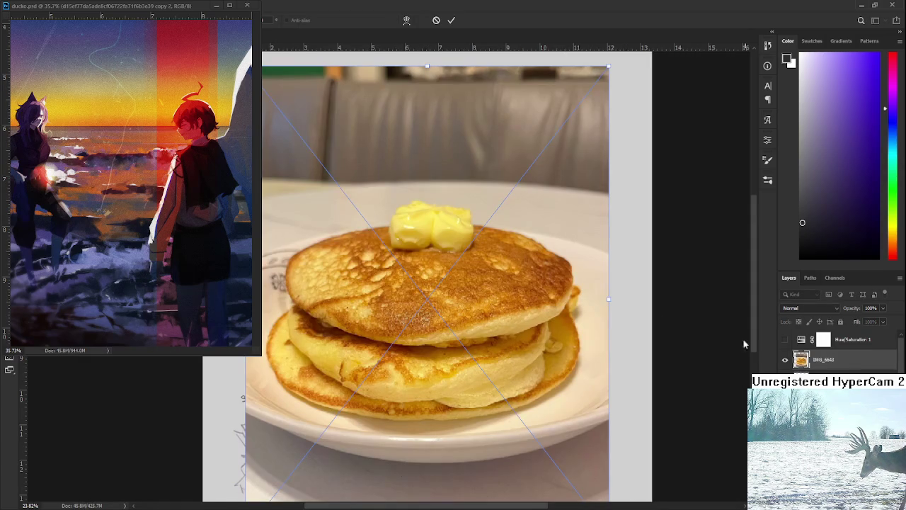
Step: Shrink the pancake photo, move it beside the queen, and commit the transform
drag(426, 66, 427, 267)
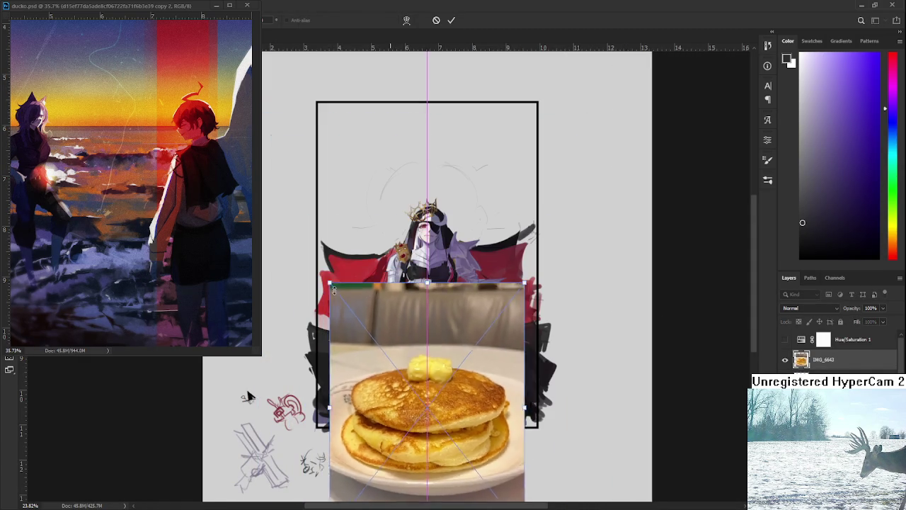
scroll(251, 395, down, 3)
drag(384, 364, 560, 329)
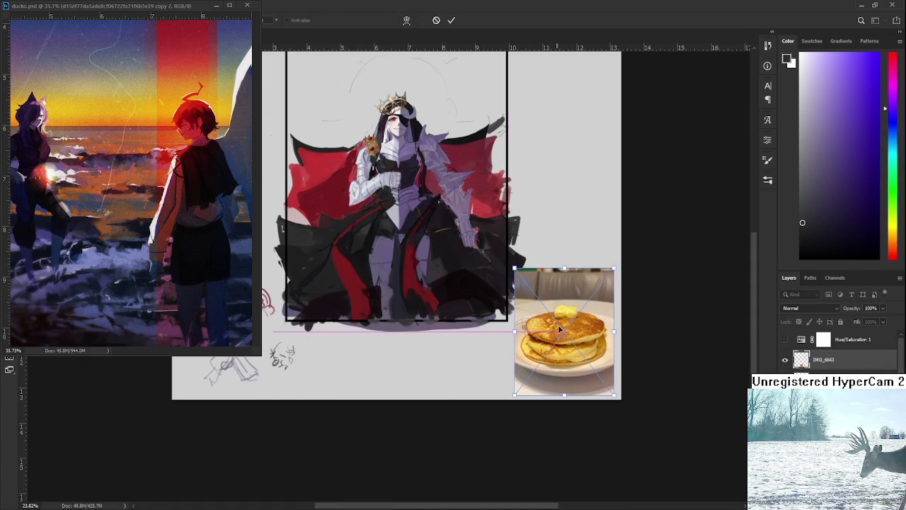
drag(514, 269, 542, 303)
drag(554, 354, 546, 338)
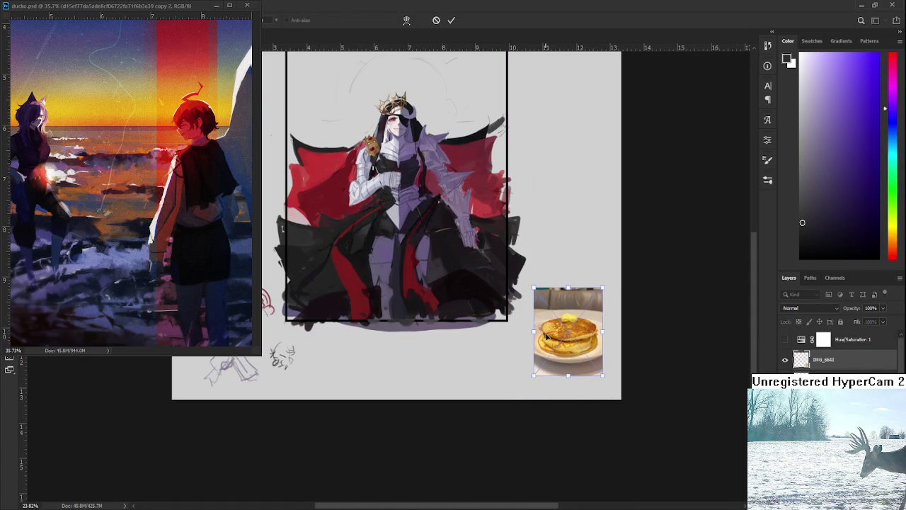
key(Return)
Step: Zoom in and draw a black line doodle on the plate beside the pancakes
scroll(546, 338, up, 2)
scroll(546, 339, up, 2)
scroll(545, 339, up, 2)
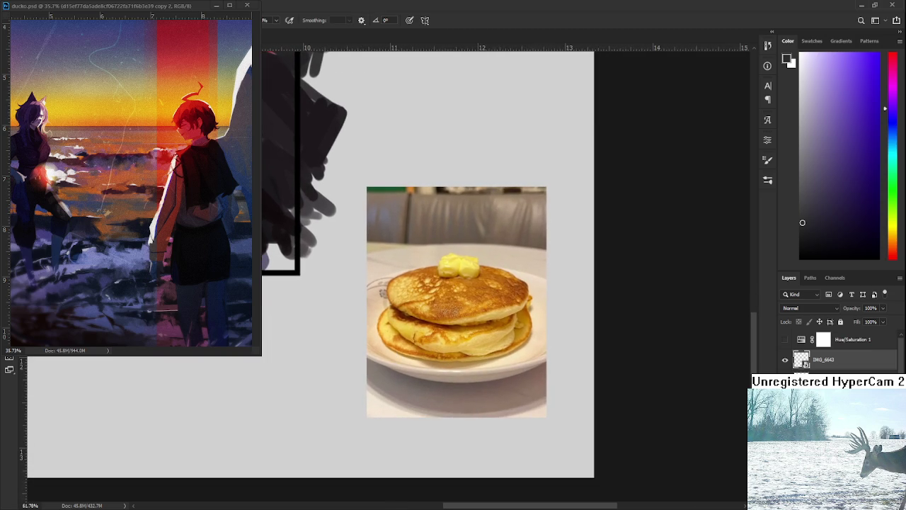
scroll(870, 368, down, 2)
scroll(871, 368, down, 2)
scroll(871, 368, down, 2)
scroll(871, 368, down, 2)
scroll(835, 357, down, 1)
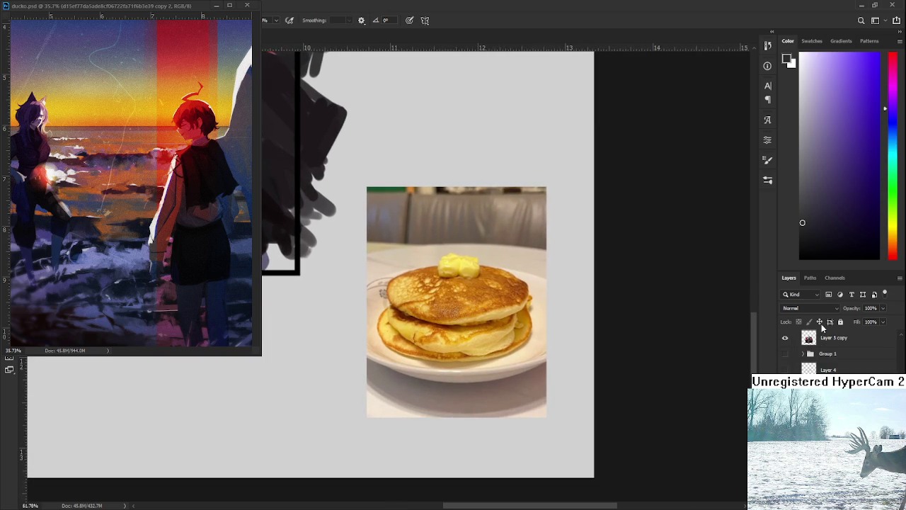
scroll(835, 357, up, 1)
scroll(560, 329, up, 1)
scroll(560, 330, up, 1)
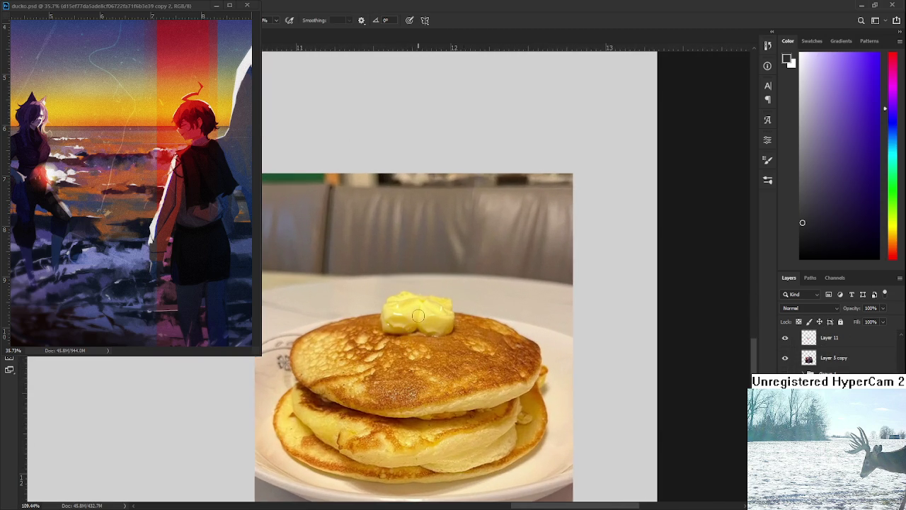
mouse_move(286, 341)
mouse_down()
mouse_move(311, 296)
mouse_move(343, 310)
mouse_move(282, 341)
mouse_up()
key(ctrl+z)
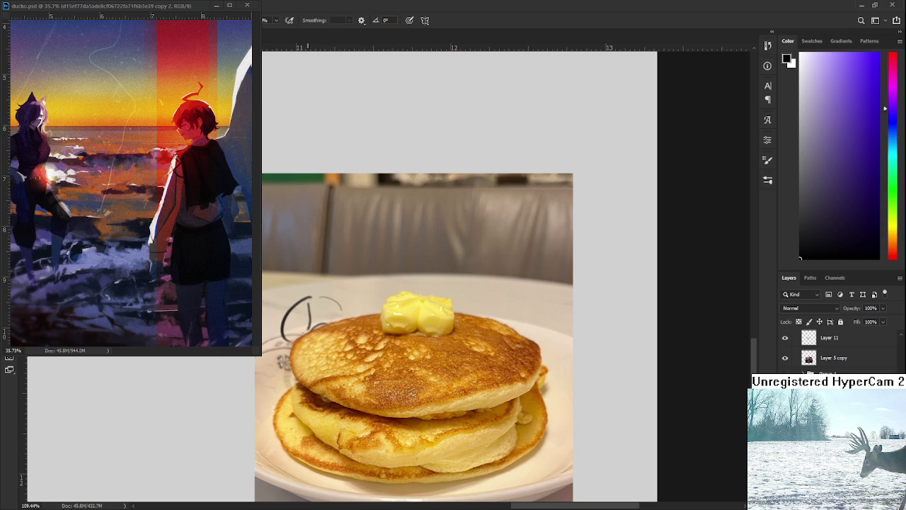
mouse_move(316, 315)
mouse_down()
mouse_move(341, 314)
mouse_move(332, 293)
mouse_move(354, 307)
mouse_move(320, 324)
mouse_up()
mouse_move(306, 291)
mouse_down()
mouse_move(305, 319)
mouse_move(340, 307)
mouse_move(333, 303)
mouse_move(307, 347)
mouse_move(320, 370)
mouse_up()
mouse_move(356, 311)
mouse_down()
mouse_move(398, 316)
mouse_move(321, 354)
mouse_move(312, 335)
mouse_up()
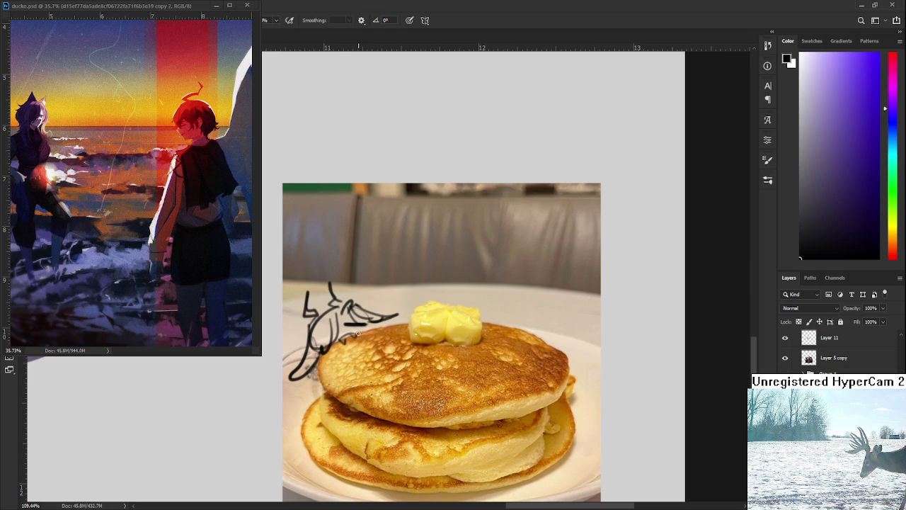
key(ctrl+0)
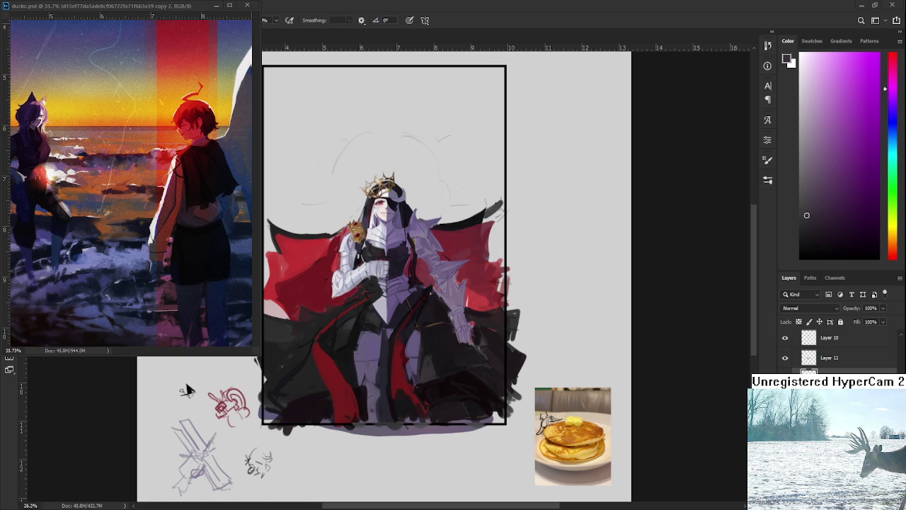
Step: Pan up-right and draw a small circle below the existing sketches
mouse_move(186, 390)
mouse_down()
mouse_move(225, 345)
mouse_move(269, 345)
mouse_up()
mouse_move(377, 424)
mouse_down()
mouse_move(382, 444)
mouse_move(387, 436)
mouse_move(373, 445)
mouse_move(384, 439)
mouse_move(371, 426)
mouse_move(378, 435)
mouse_move(372, 428)
mouse_move(358, 442)
mouse_move(394, 439)
mouse_move(370, 449)
mouse_up()
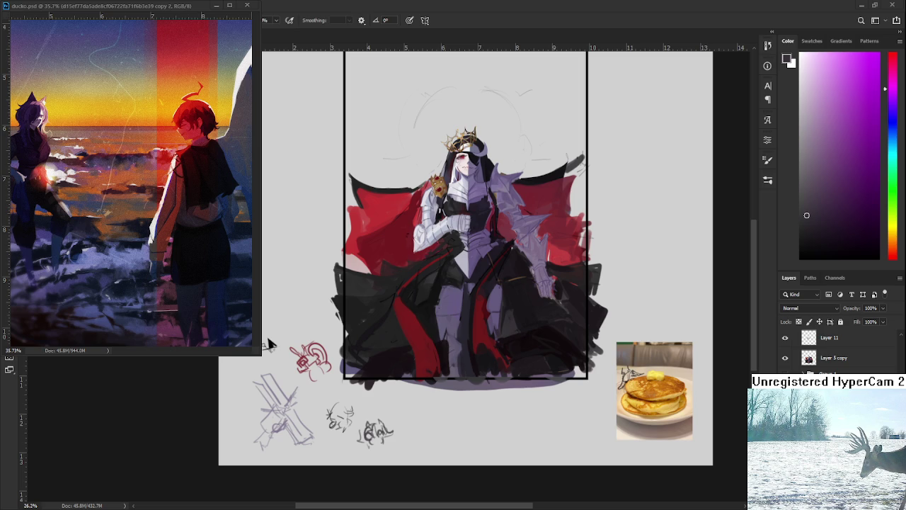
Step: Switch to the Layer 5 copy layer and sample darker robe colours for painting the queen
drag(267, 343, 200, 409)
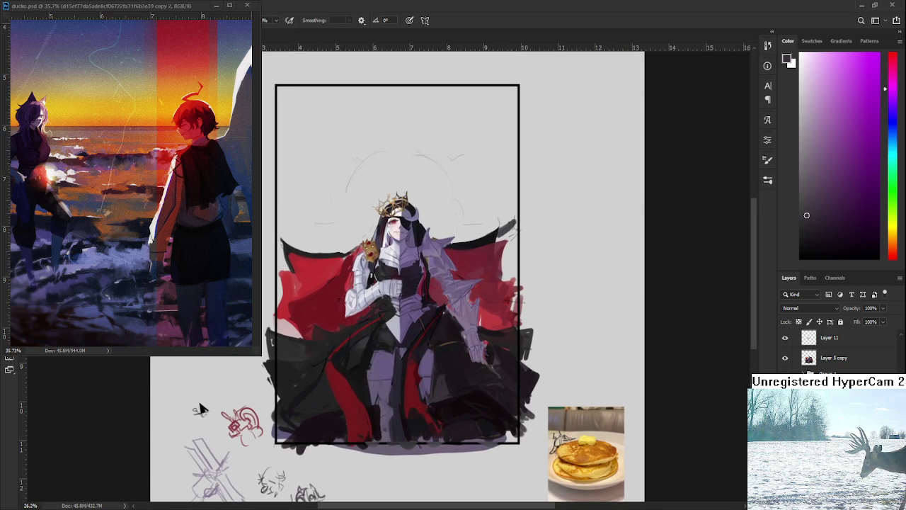
key(alt+[)
drag(201, 408, 182, 394)
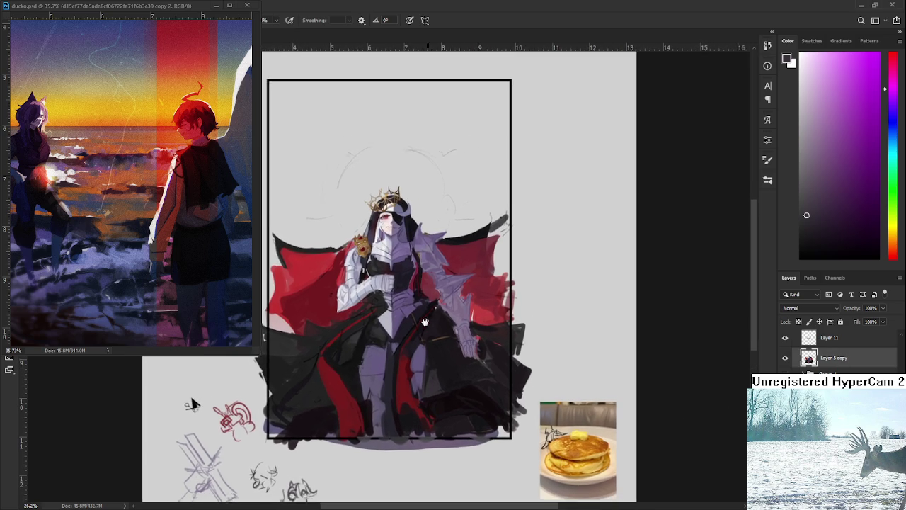
alt+click(435, 373)
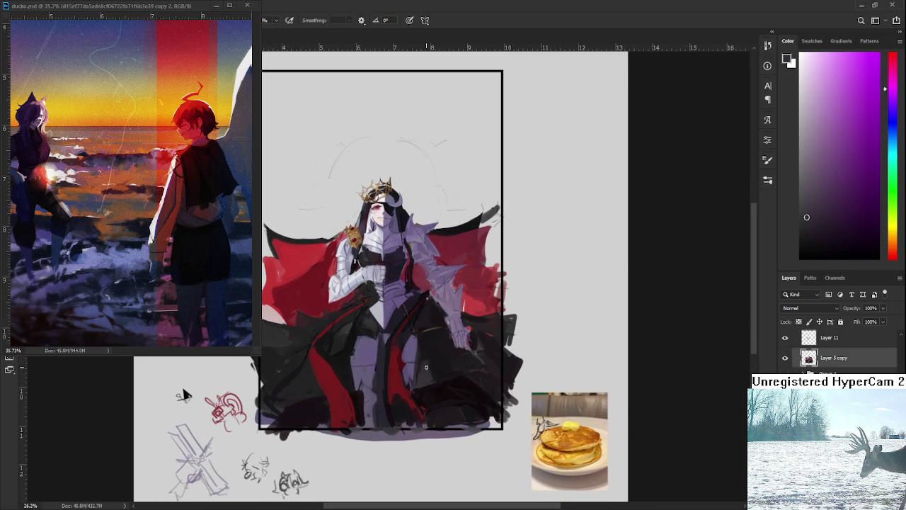
alt+click(435, 382)
alt+click(443, 364)
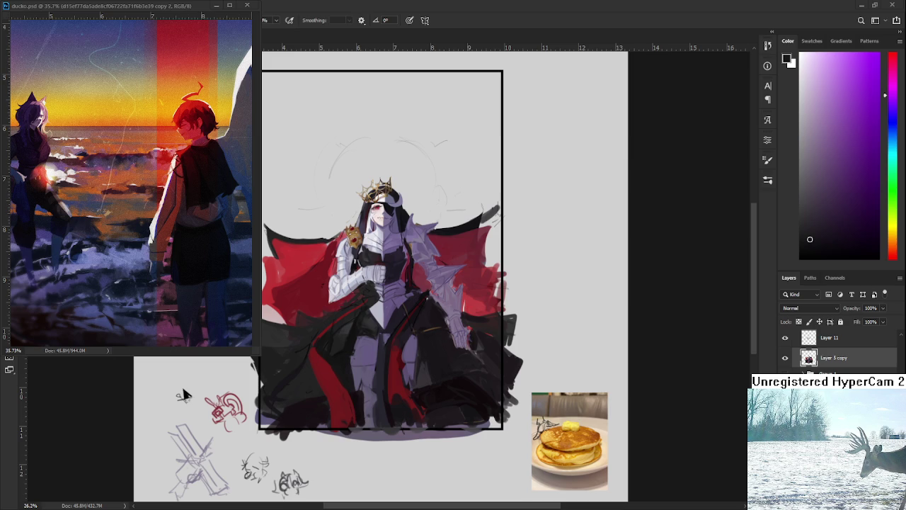
drag(375, 379, 357, 393)
Step: Sample dark purple and near-black tones from the queen's cape
alt+click(329, 341)
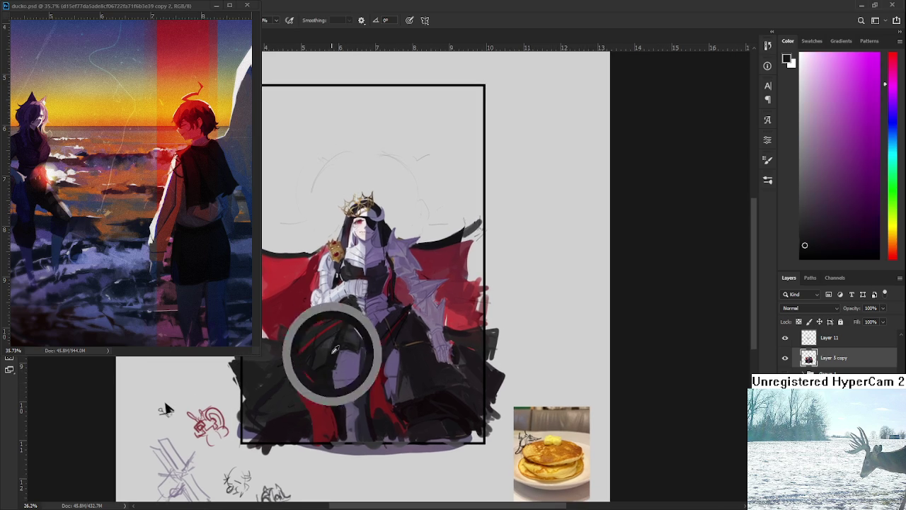
alt+click(345, 358)
alt+click(339, 352)
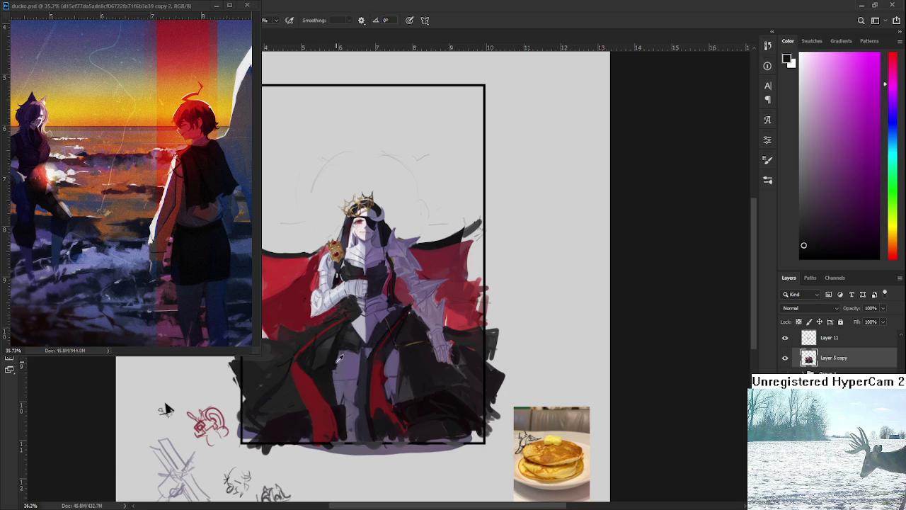
alt+click(345, 359)
alt+click(339, 352)
alt+click(337, 354)
alt+click(338, 354)
Step: Toggle Layer 5 copy's visibility twice to compare, then resample colours from the painting
click(785, 358)
click(784, 358)
click(784, 358)
click(785, 359)
alt+click(331, 354)
alt+click(330, 358)
alt+click(329, 358)
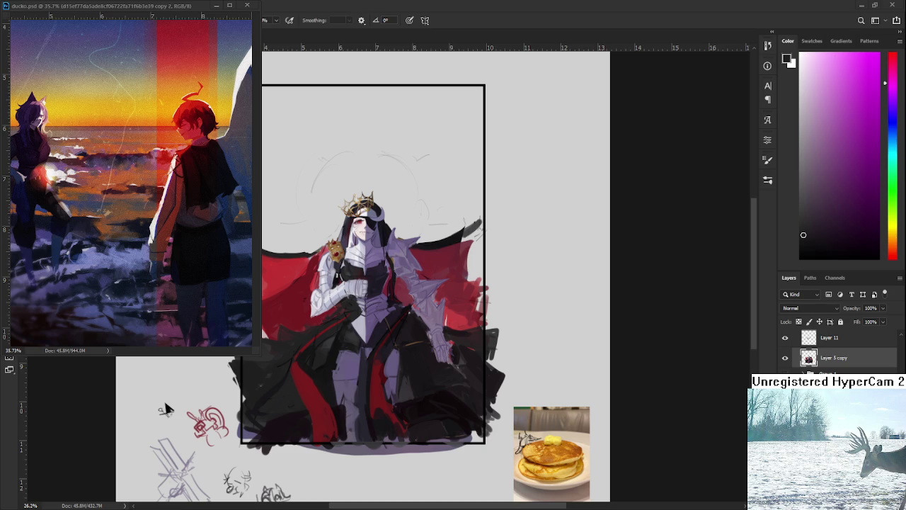
Step: Sample several robe shades, settling on the dark robe colour as the foreground colour
scroll(363, 367, left, 2)
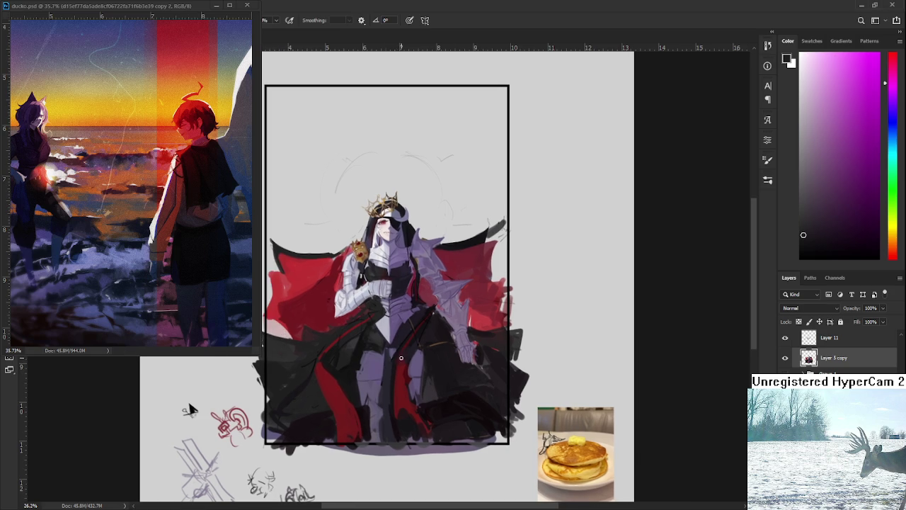
alt+click(348, 354)
alt+click(334, 362)
alt+click(344, 355)
alt+click(345, 355)
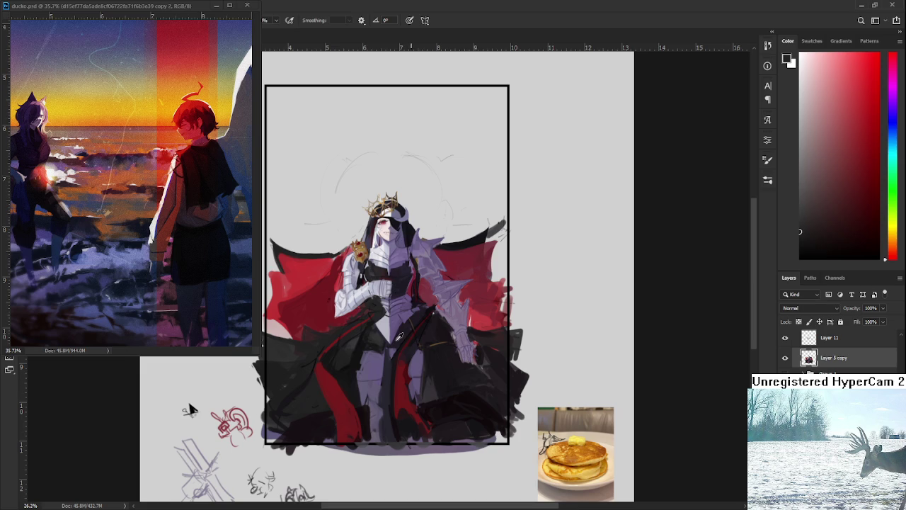
alt+click(357, 354)
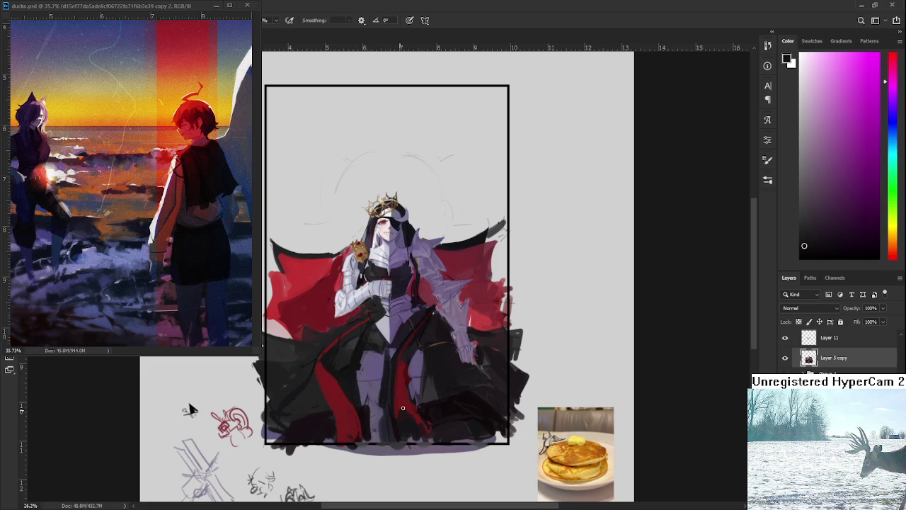
alt+click(385, 432)
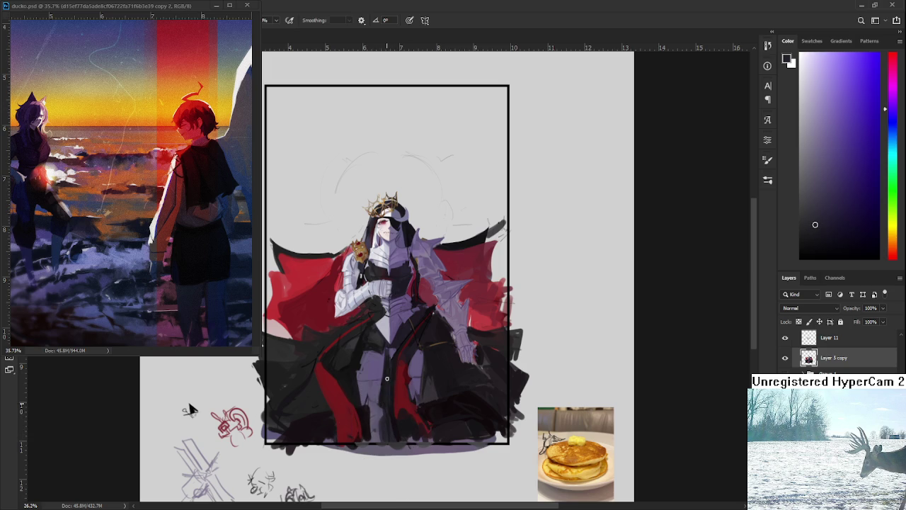
alt+click(386, 393)
alt+click(389, 393)
Step: Sample a pink tone, then a purple-blue tone, from the centre of the robe
alt+click(392, 417)
drag(397, 421, 385, 403)
Step: Resample the pink, then take the muted purple from the figure's shading as the foreground colour
alt+click(393, 423)
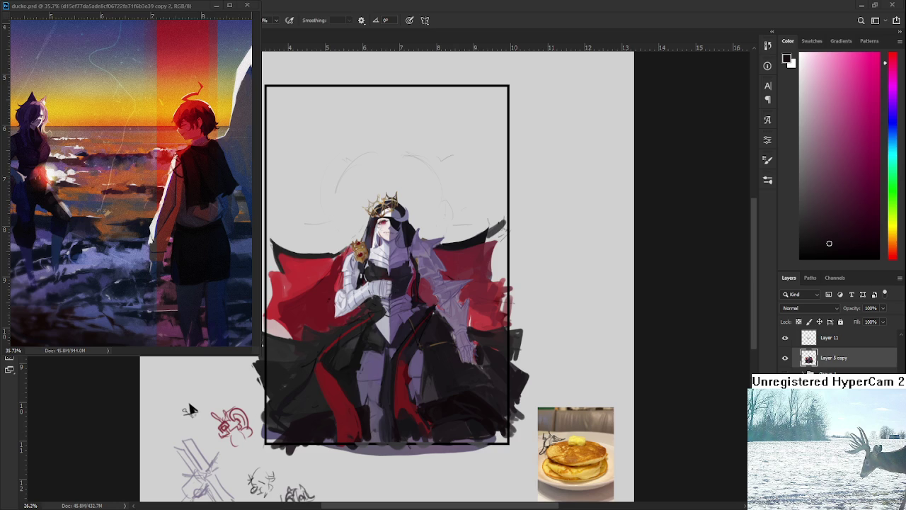
alt+click(363, 354)
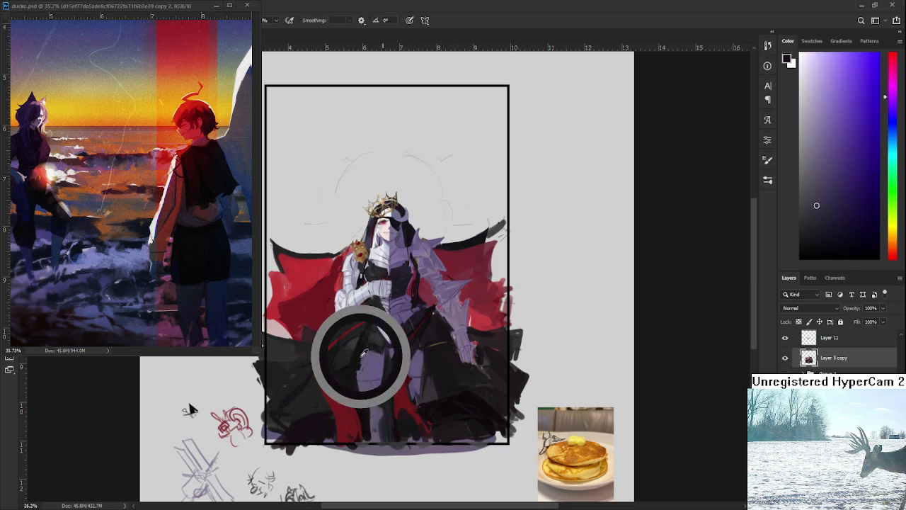